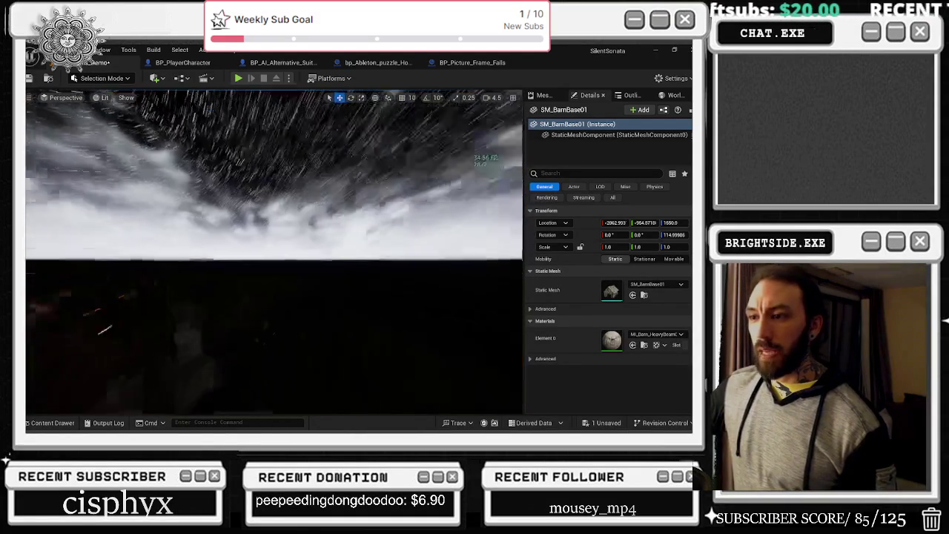
Step: Cycle through camera bookmarks 1 to 4, ending on the view inside the barn
key(1)
key(2)
key(3)
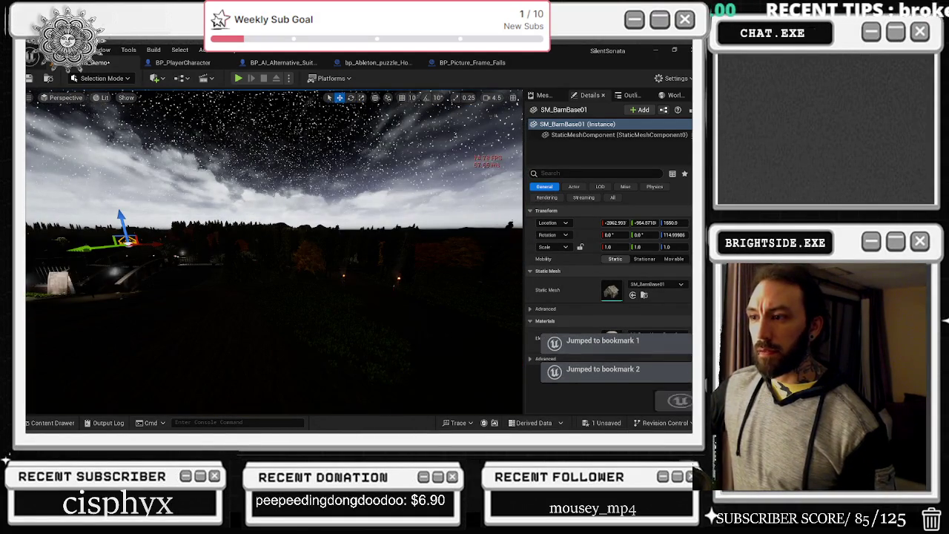
key(4)
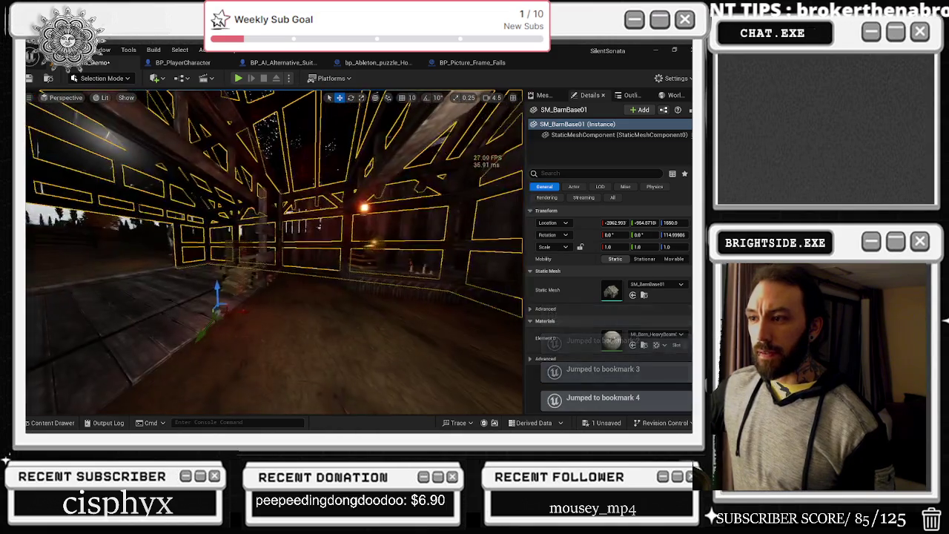
Step: Select the barn altar, the used candle SM_Candle_Used_A2, then the iron candle holder
click(284, 278)
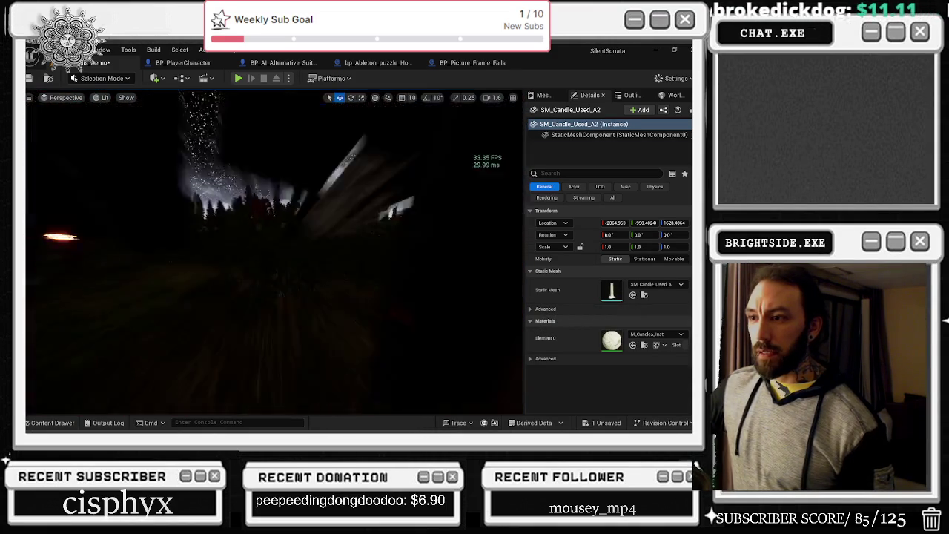
click(285, 302)
mouse_move(282, 297)
mouse_down()
mouse_move(193, 304)
mouse_move(222, 281)
mouse_up()
click(278, 269)
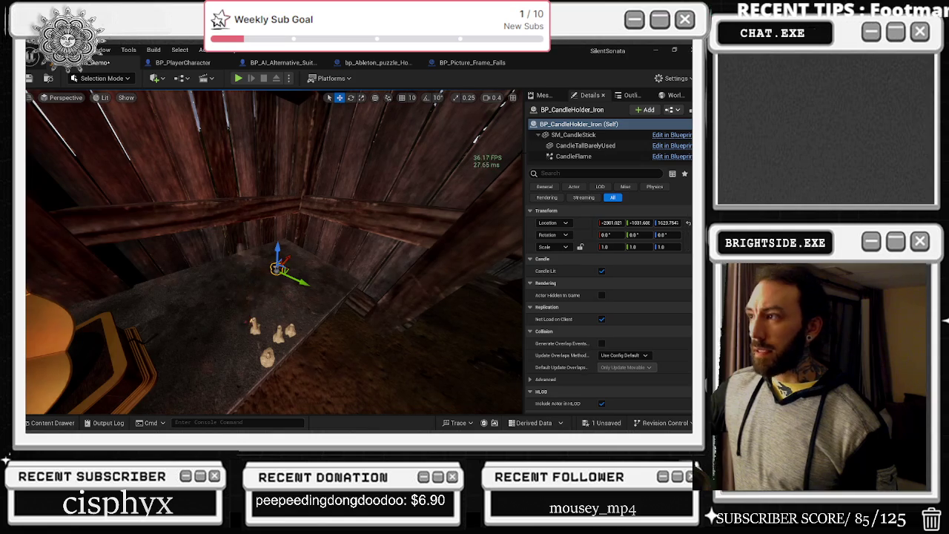
Step: Show the Outliner and frame the view on BP_CandleHolder_Iron5 with F
click(673, 96)
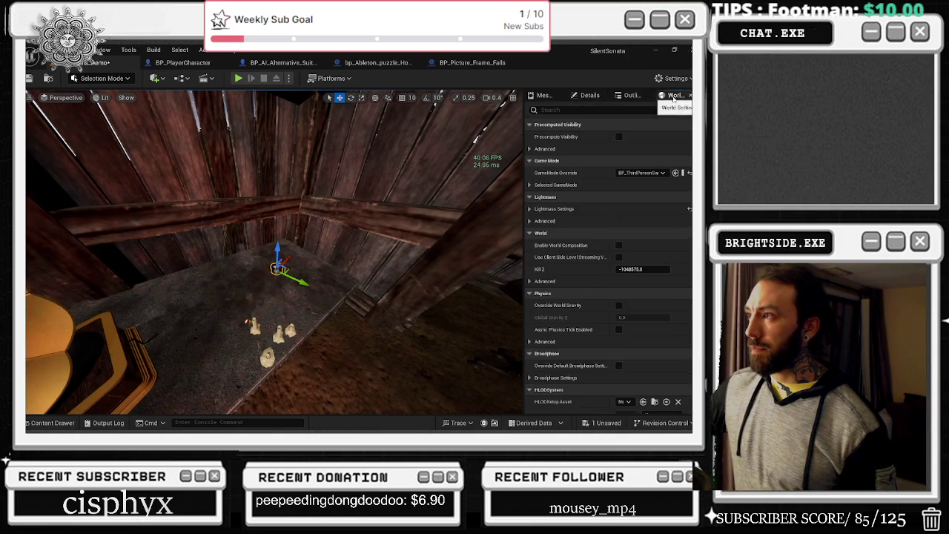
click(641, 99)
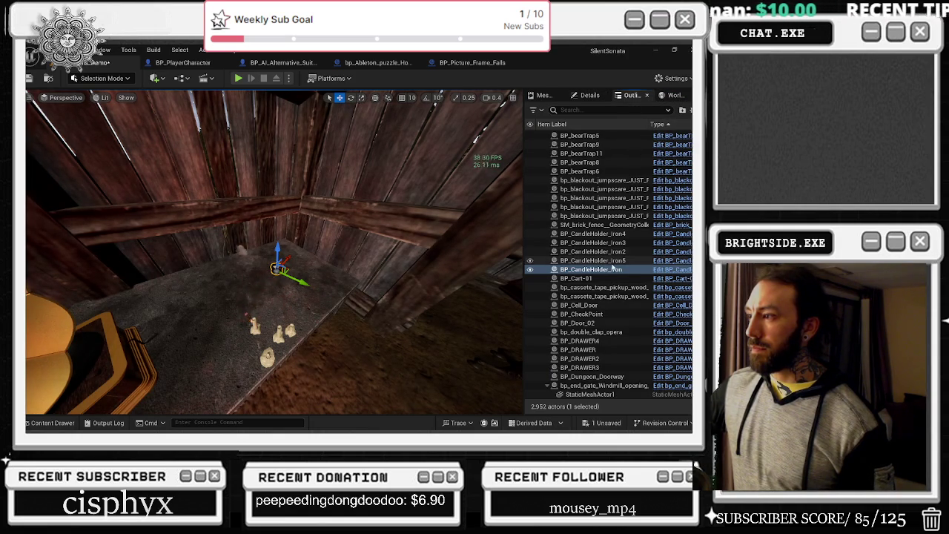
key(f)
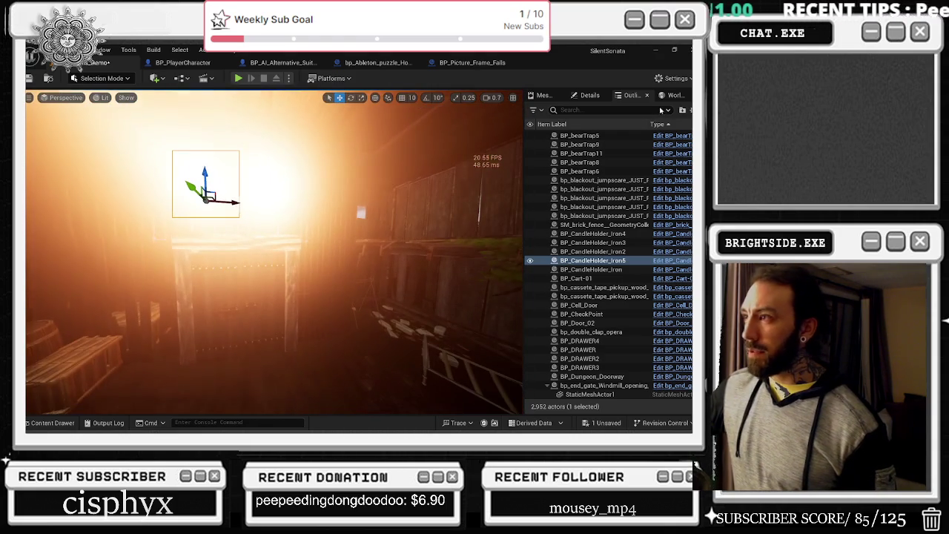
click(592, 96)
Step: Open the CandleFlame component's PS_CandleFlame particle system in Cascade and view the emitter's properties
click(575, 157)
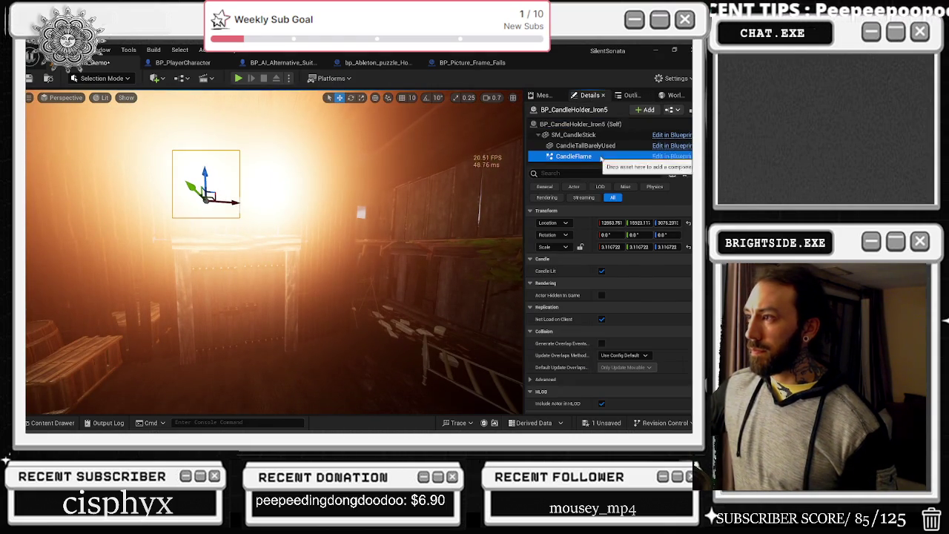
click(609, 268)
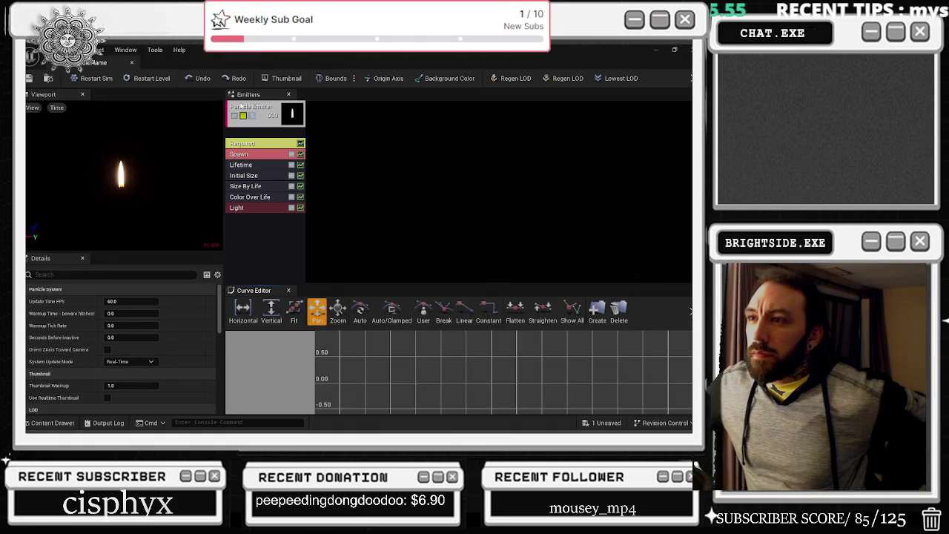
click(270, 107)
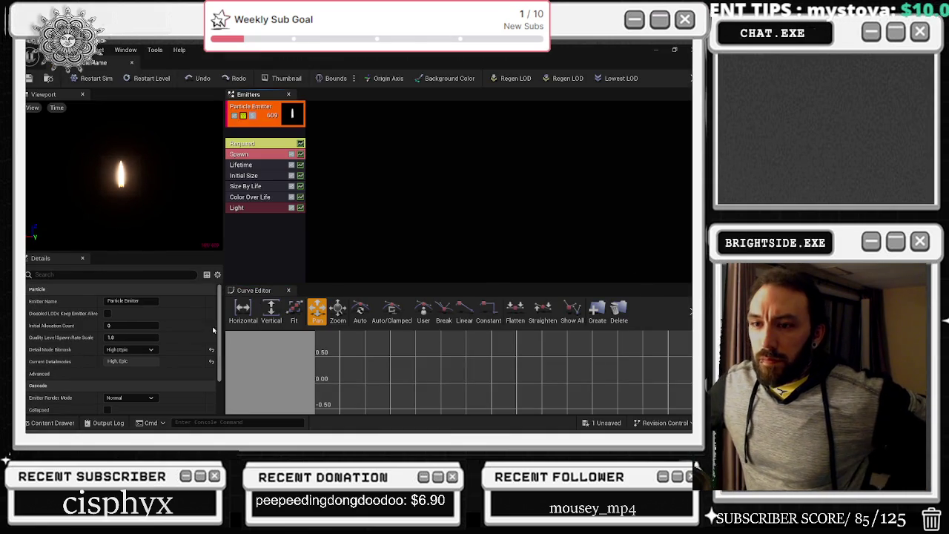
Step: Change the Spawn module's constant rate from 100 to 1.0 and save PS_CandleFlame
click(248, 165)
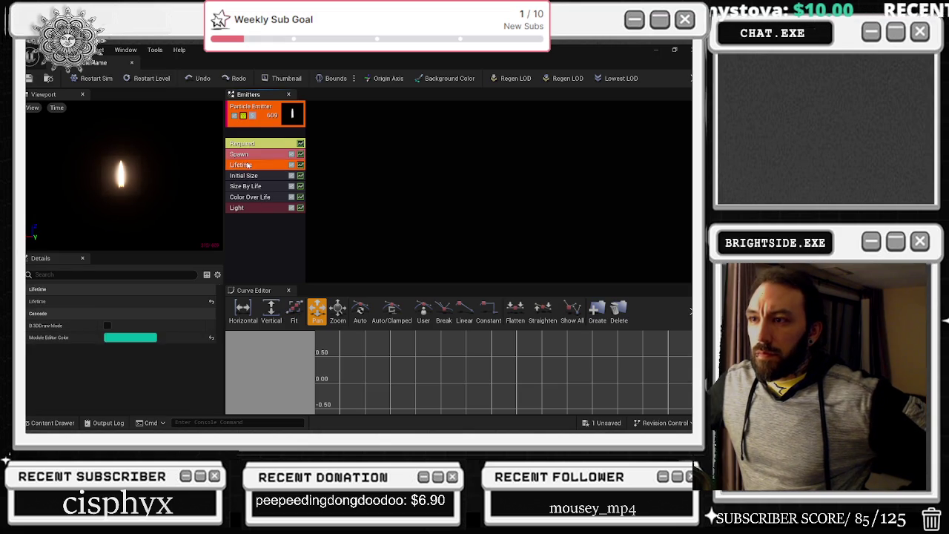
click(250, 155)
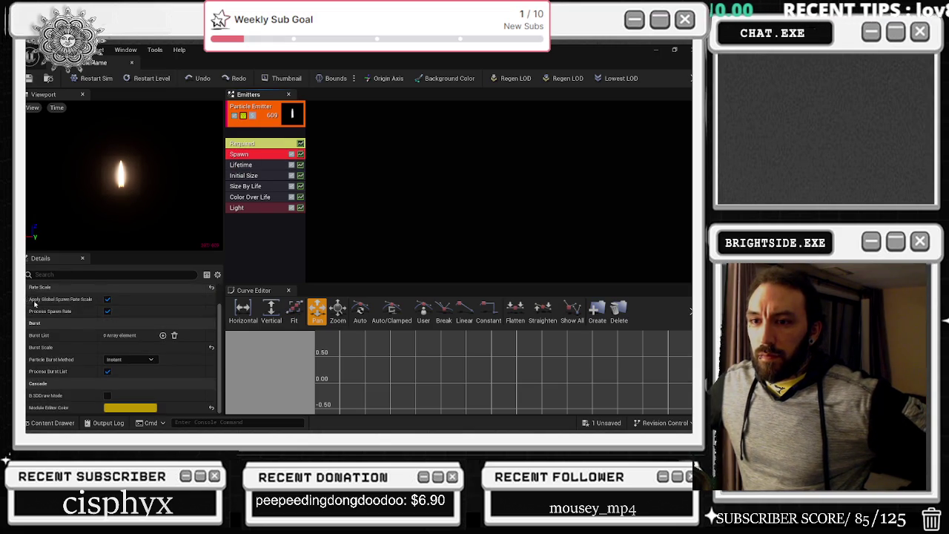
click(31, 301)
click(31, 313)
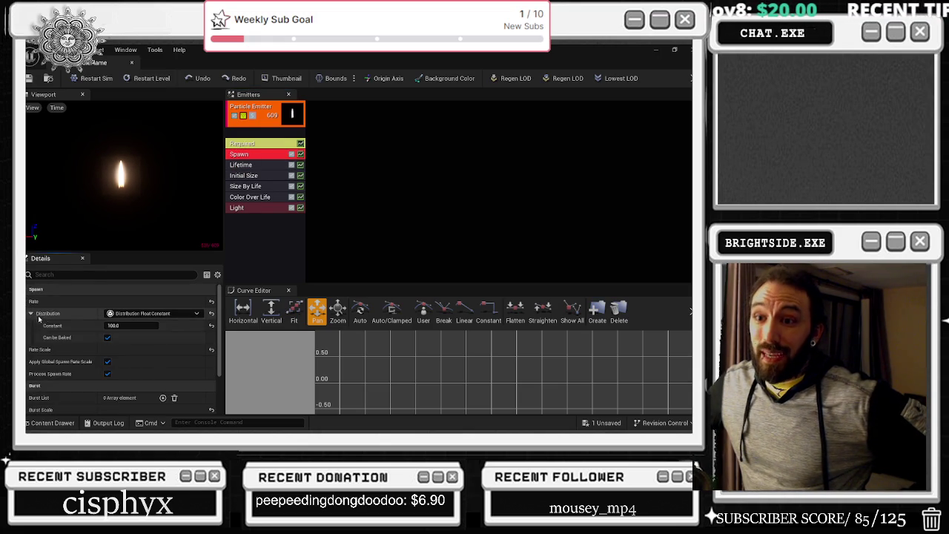
click(132, 326)
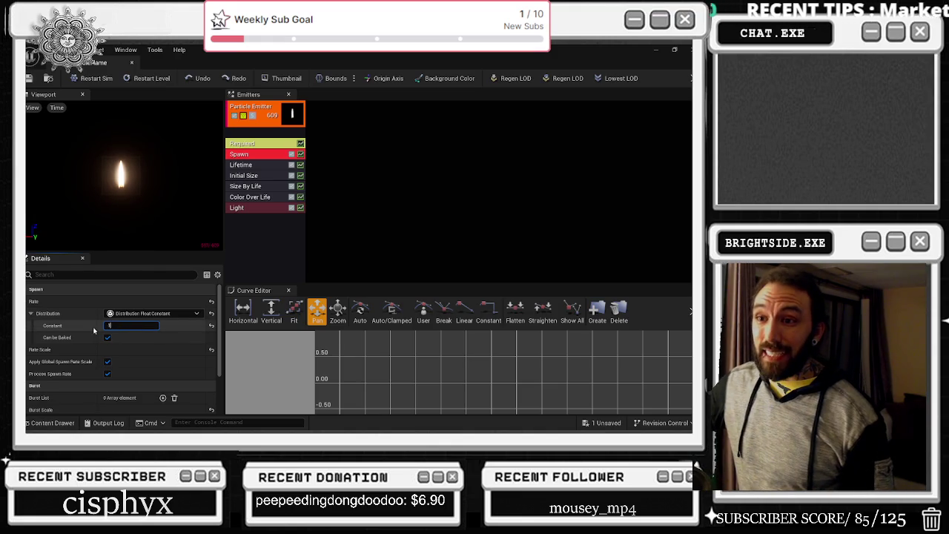
text(1)
key(Return)
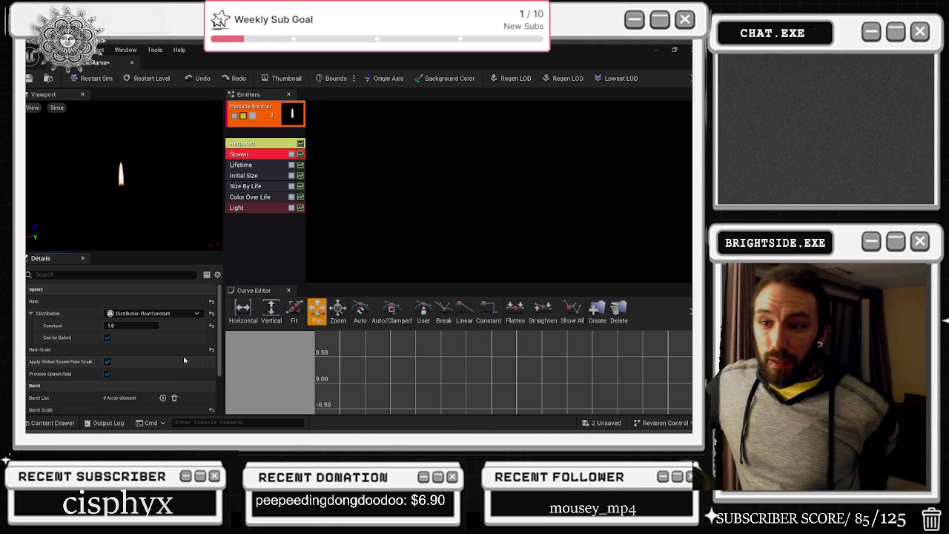
click(241, 165)
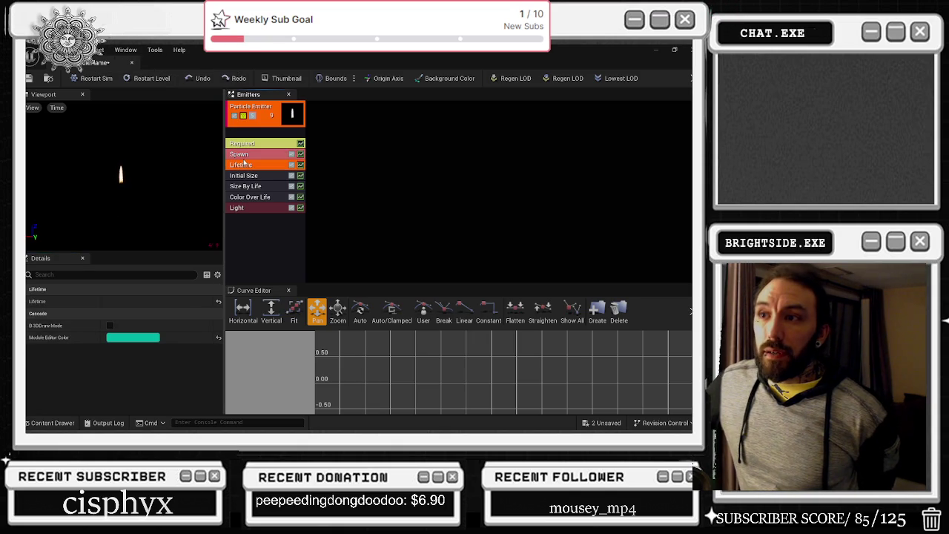
click(28, 78)
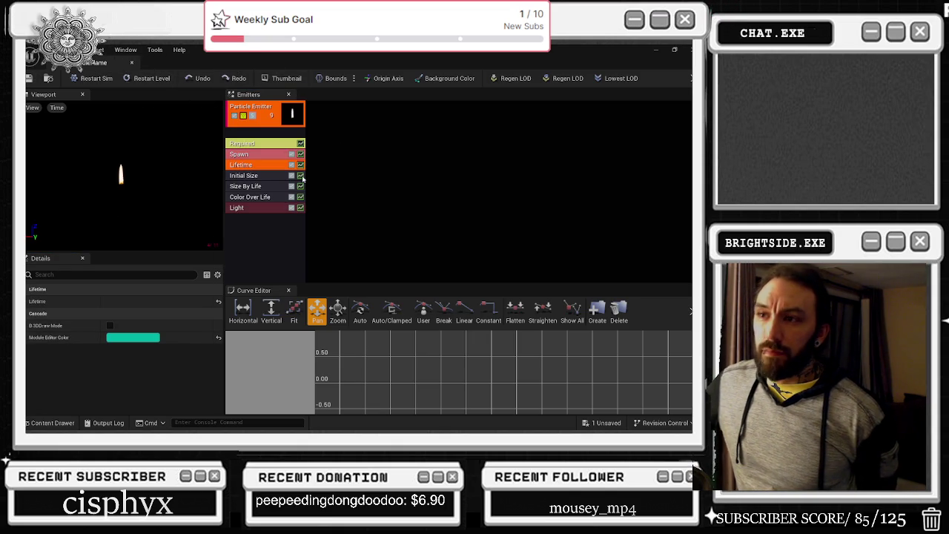
click(244, 208)
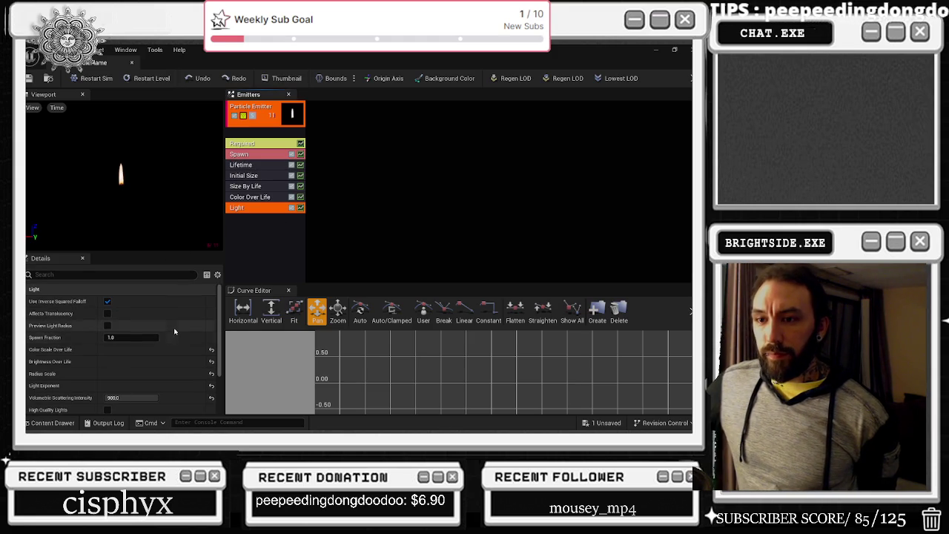
Step: Set the Light module's Volumetric Scattering Intensity to 0.25
scroll(52, 345, down, 2)
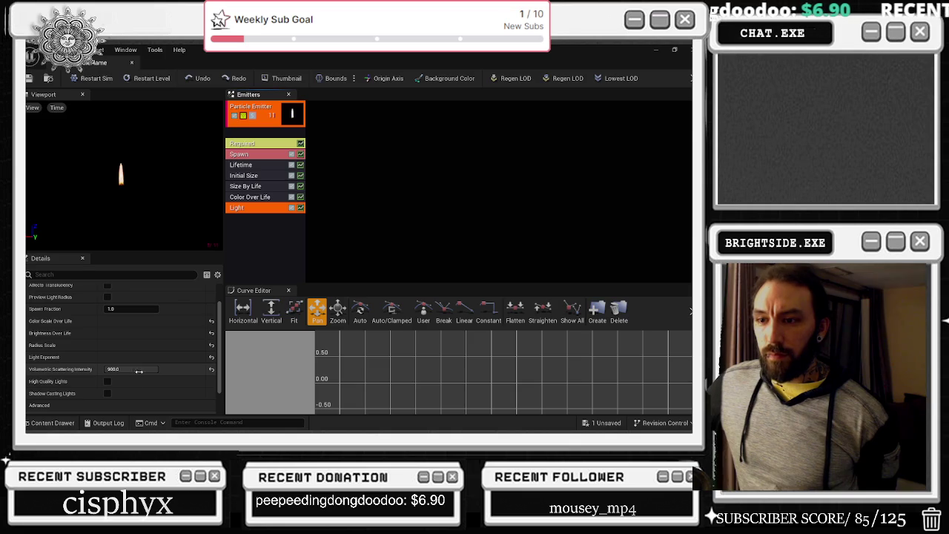
drag(130, 368, 126, 369)
scroll(90, 313, down, 2)
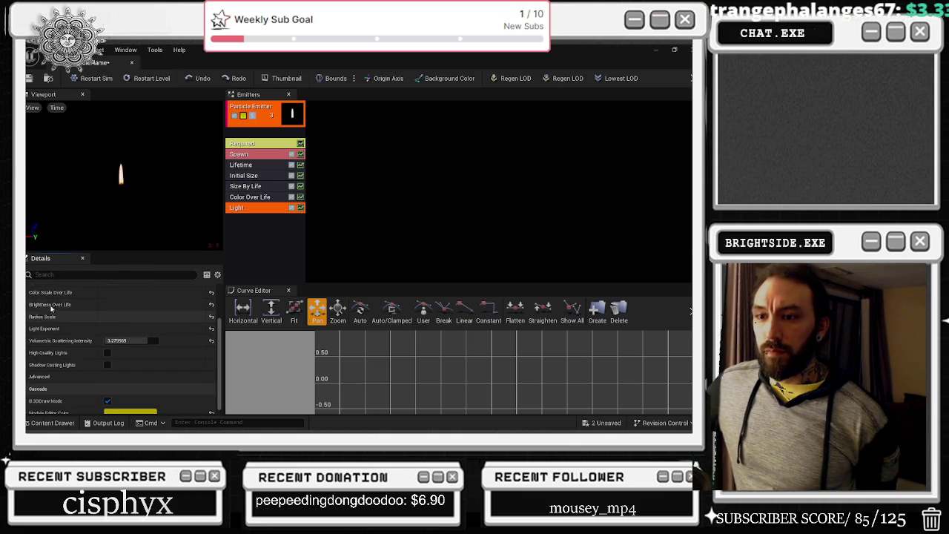
click(127, 341)
text(0.25)
key(Return)
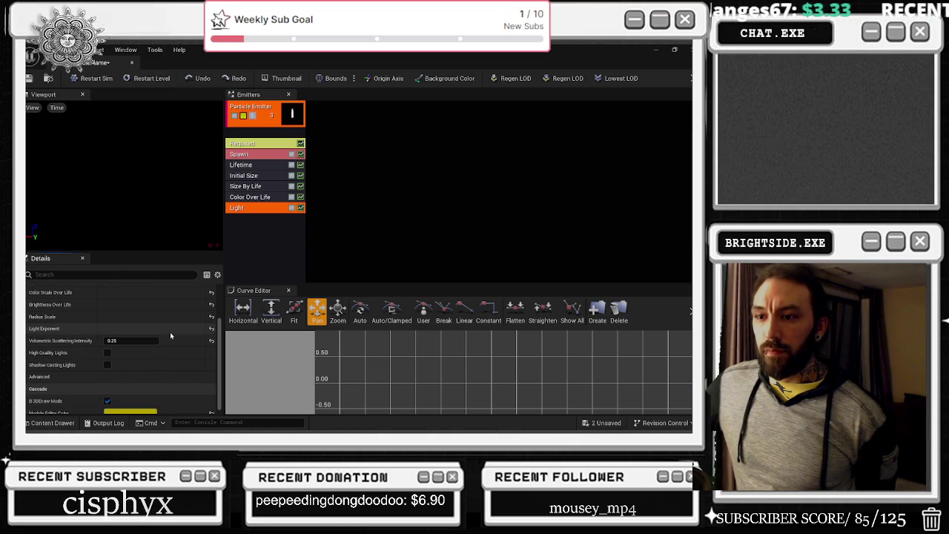
Step: Lower the Brightness Over Life constant to about 150, save, and close Cascade
click(30, 316)
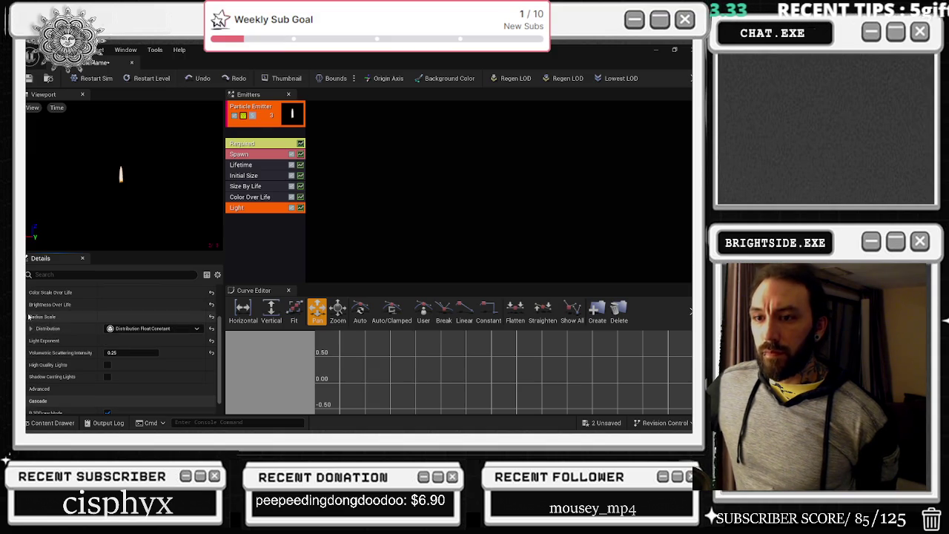
click(30, 329)
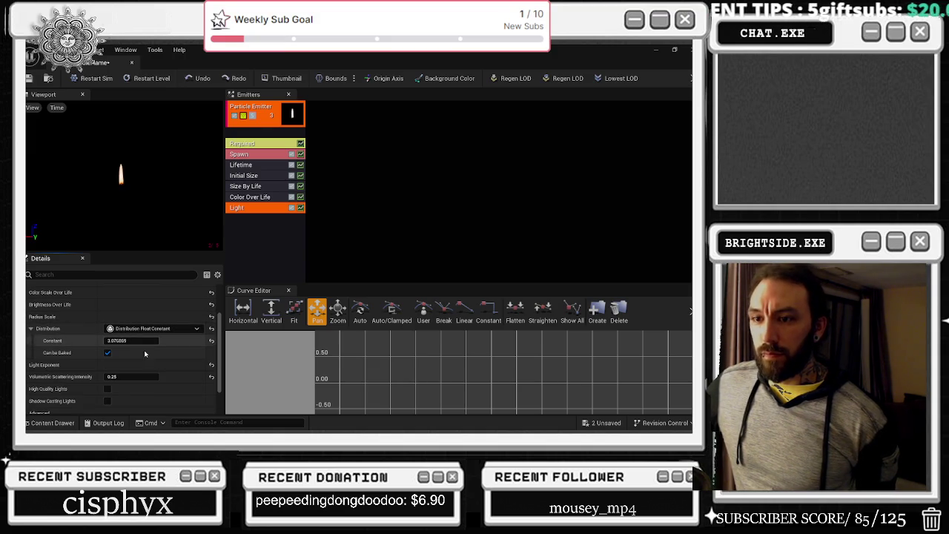
click(30, 304)
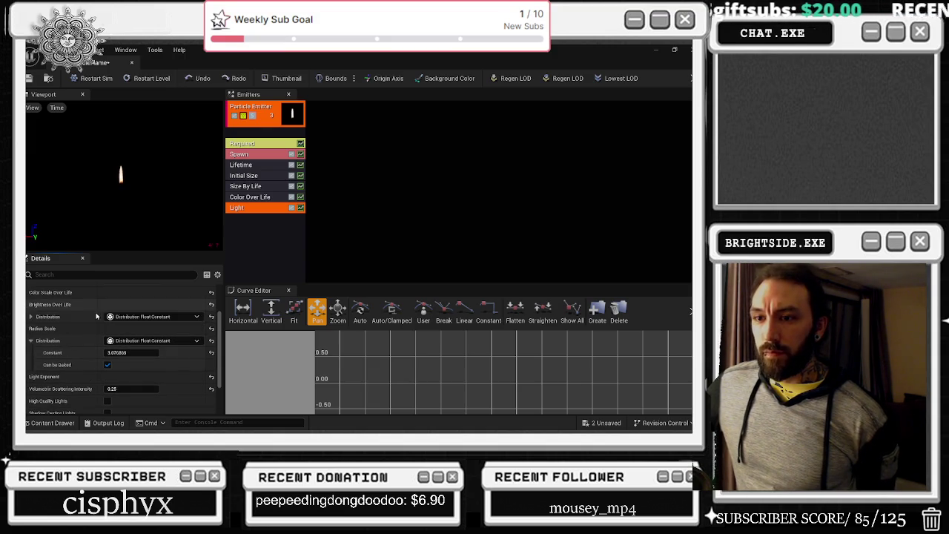
click(30, 317)
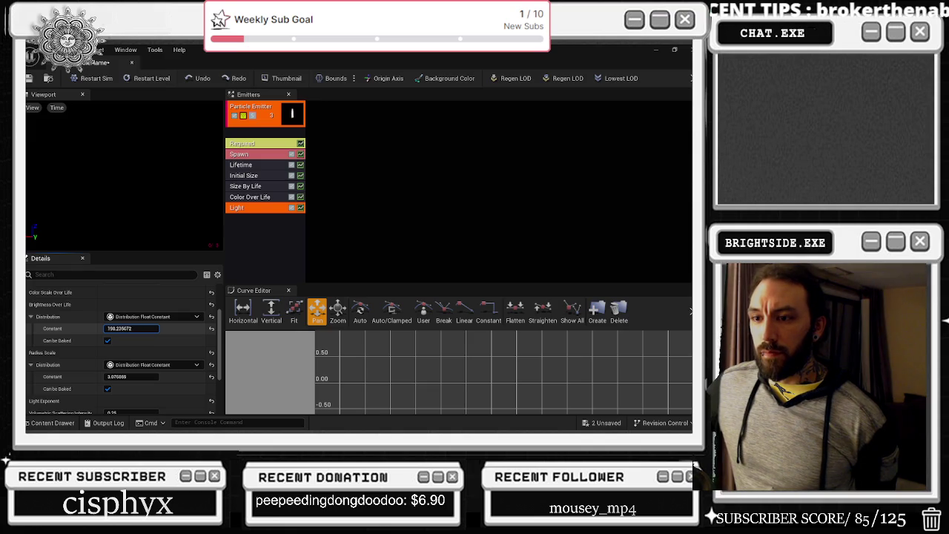
drag(131, 328, 141, 329)
click(29, 80)
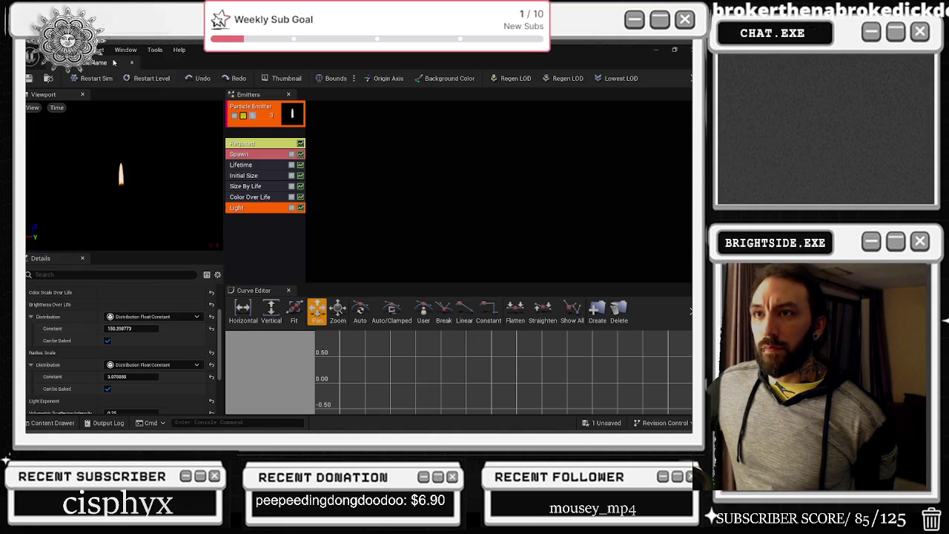
click(132, 63)
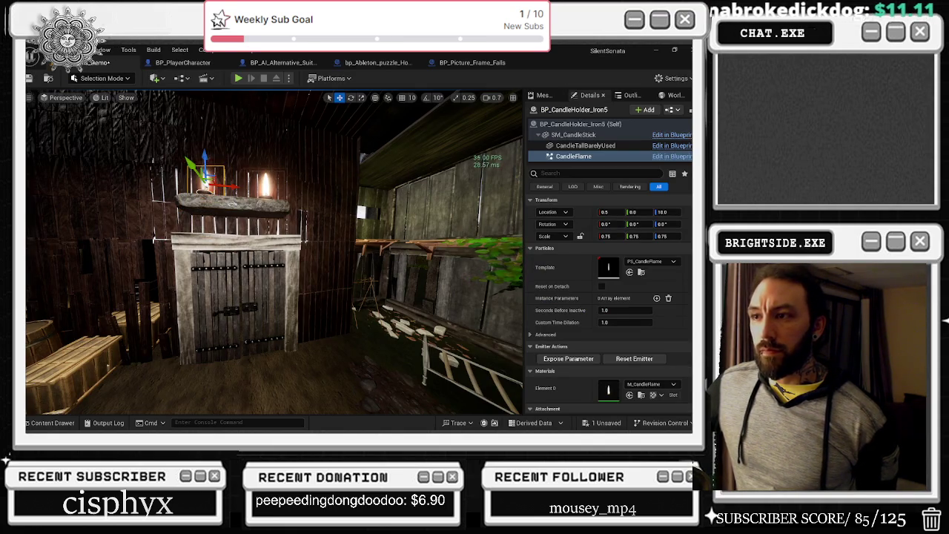
Step: Fly to the flaming brazier, select P_Fire2 and open its P_Fire particle system
mouse_move(274, 253)
mouse_down()
mouse_move(219, 221)
mouse_move(122, 206)
mouse_up()
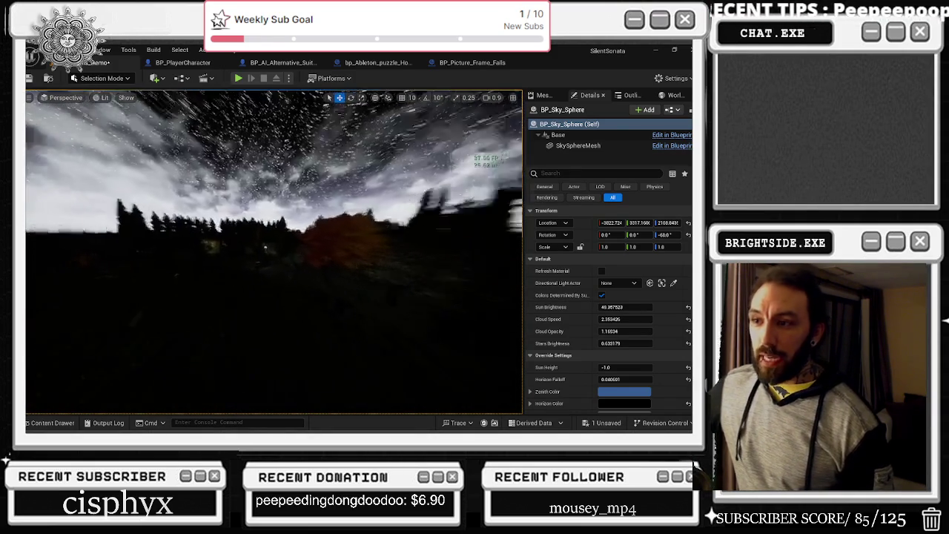
drag(123, 206, 89, 199)
key(1)
drag(465, 194, 466, 194)
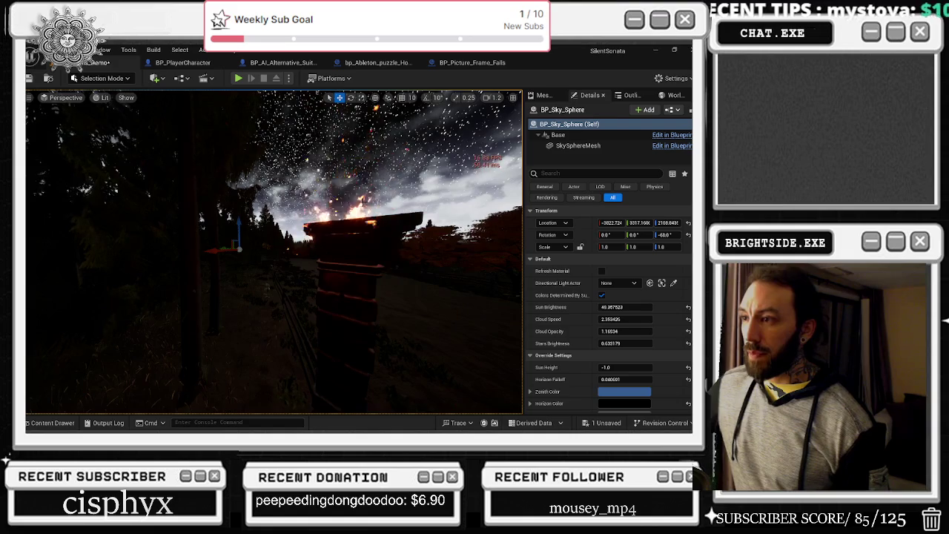
click(365, 200)
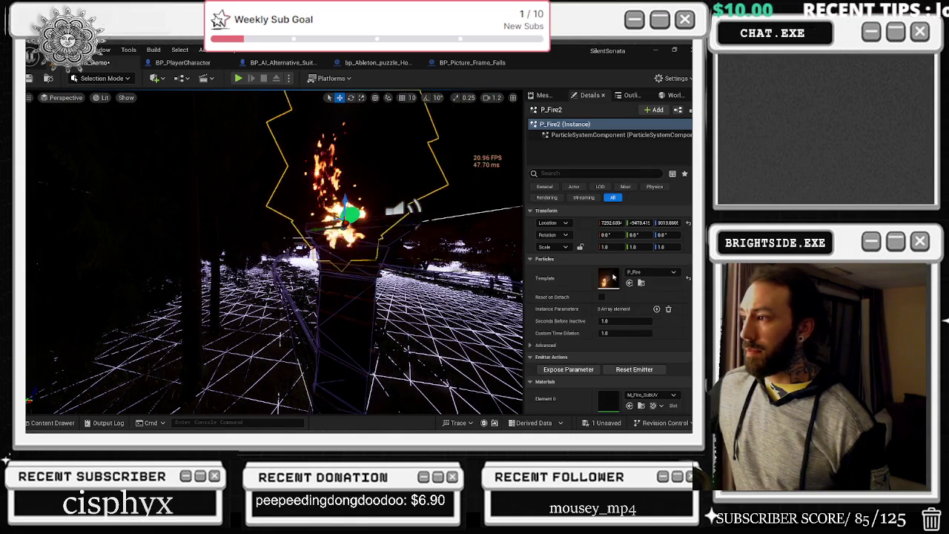
double_click(608, 278)
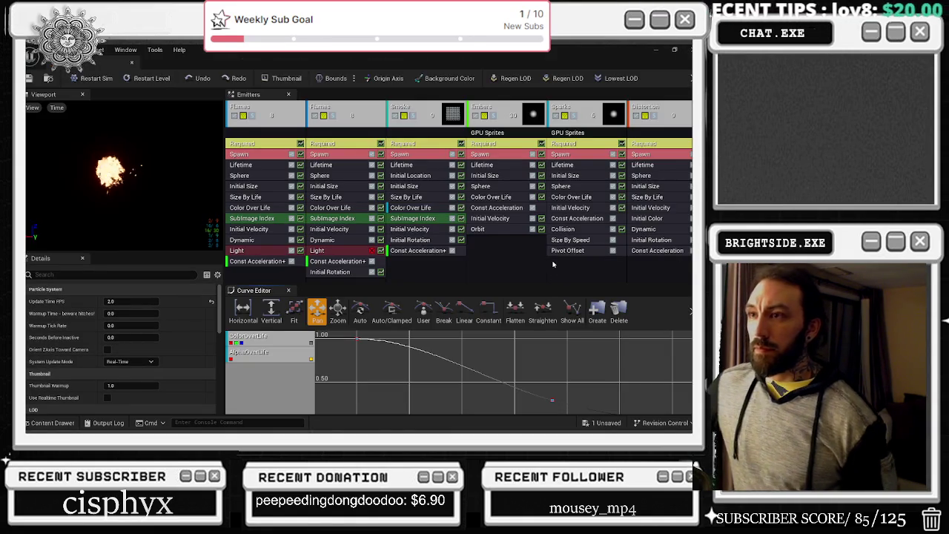
Step: Disable the Light module on P_Fire's first Flames emitter
click(507, 107)
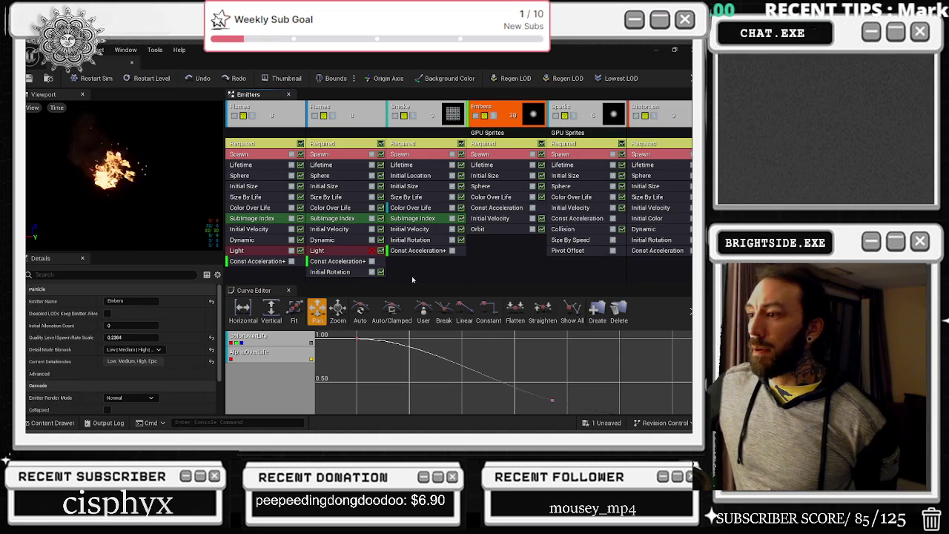
click(276, 261)
click(271, 251)
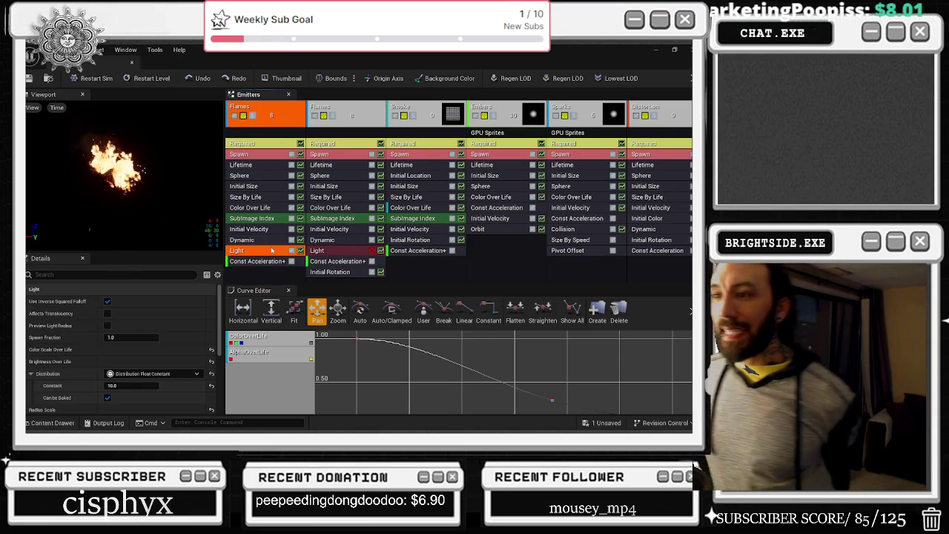
click(292, 251)
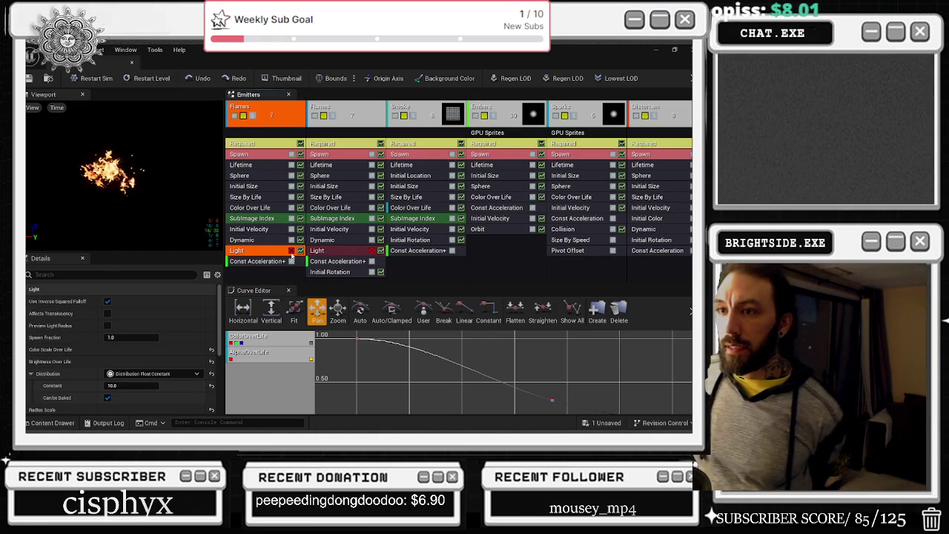
click(334, 252)
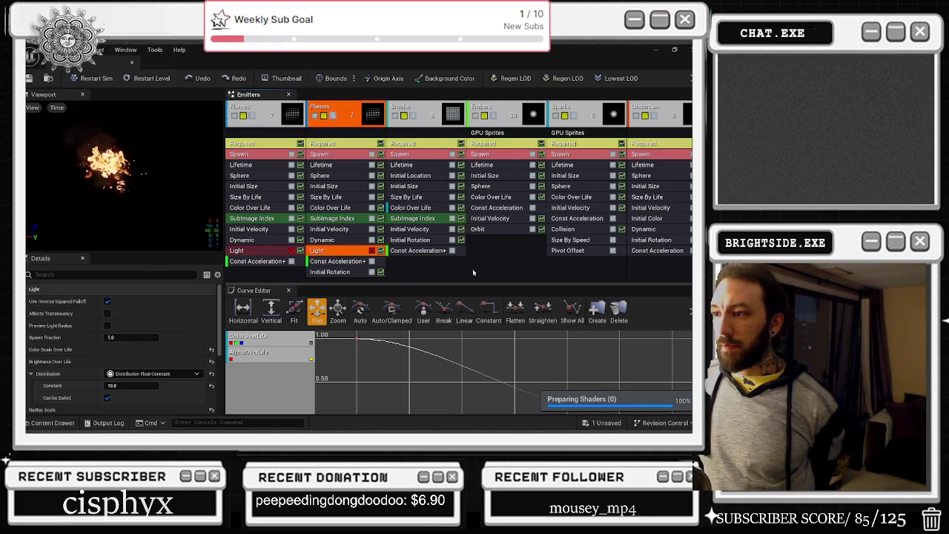
drag(453, 284, 522, 285)
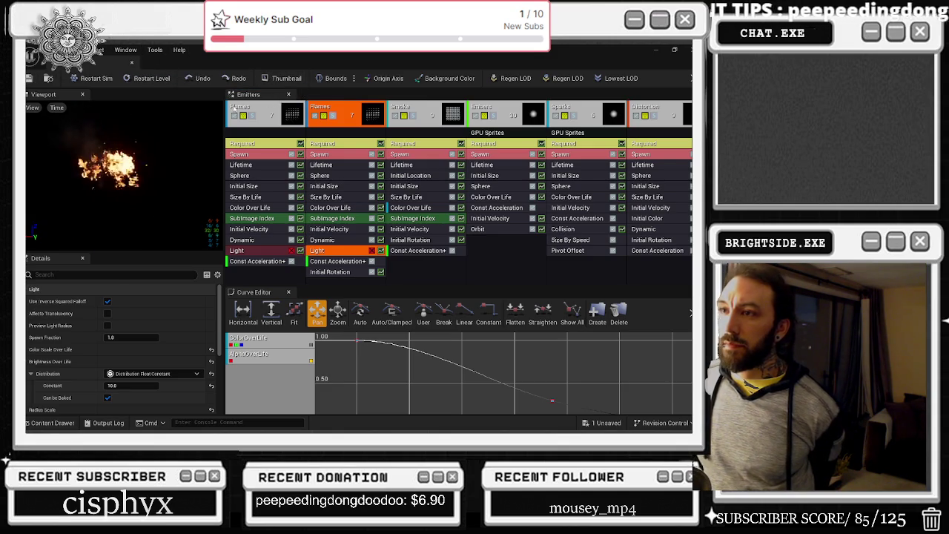
Step: Toggle the first Flames emitter off and back on to preview, then return to the level
click(242, 116)
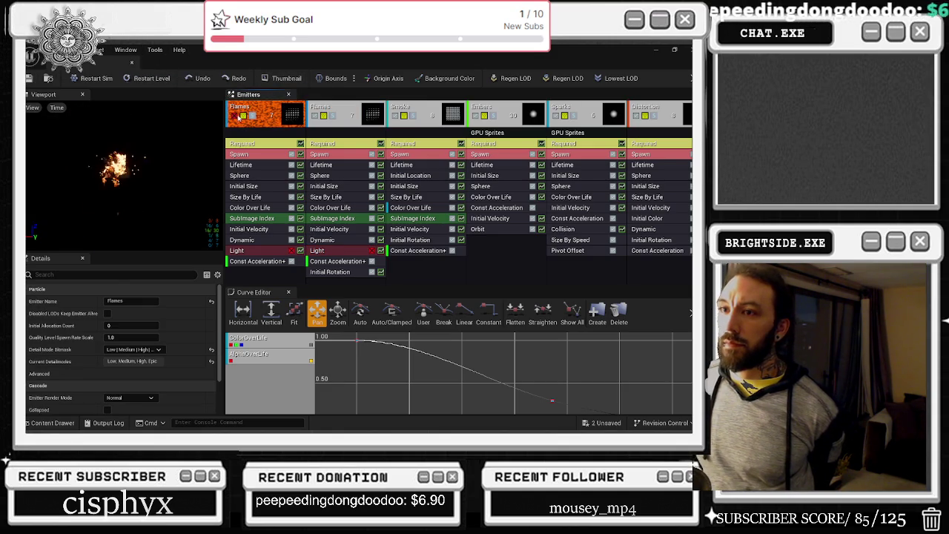
click(234, 116)
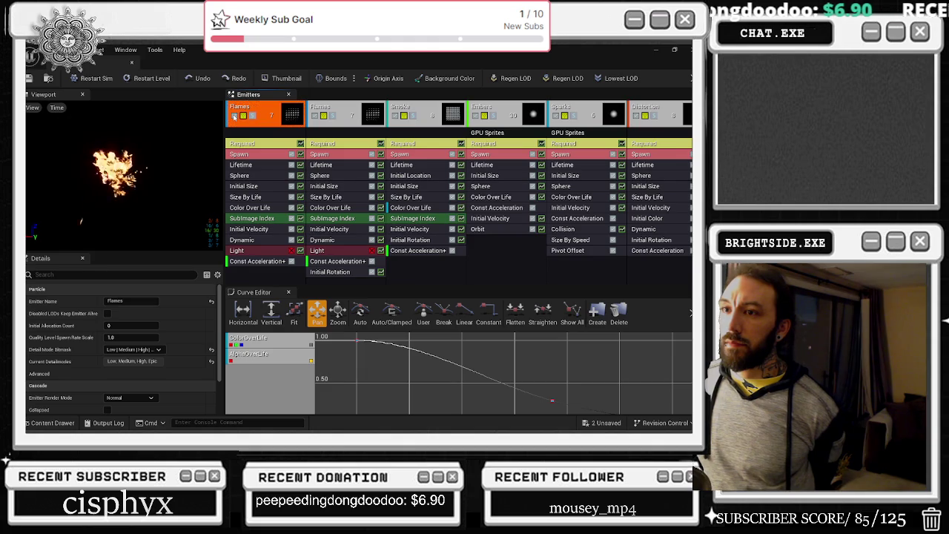
click(234, 116)
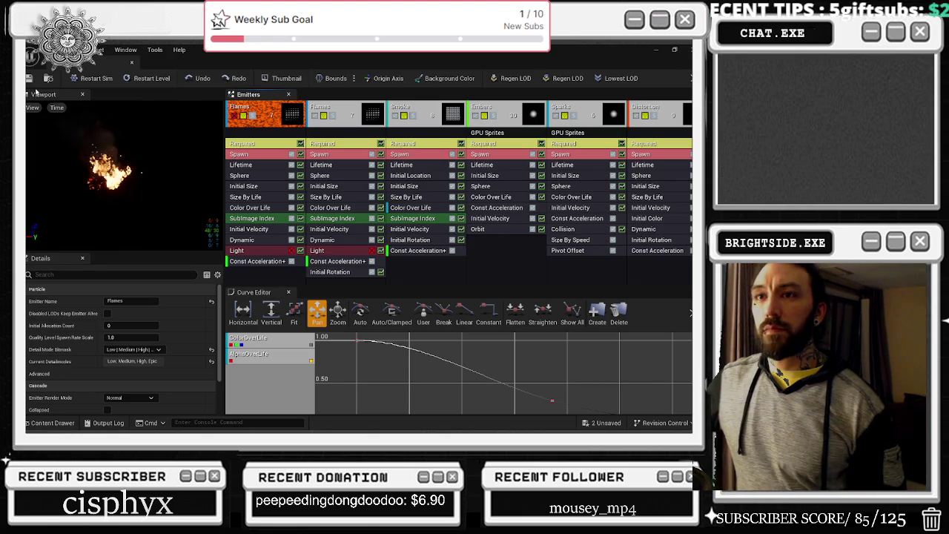
click(133, 64)
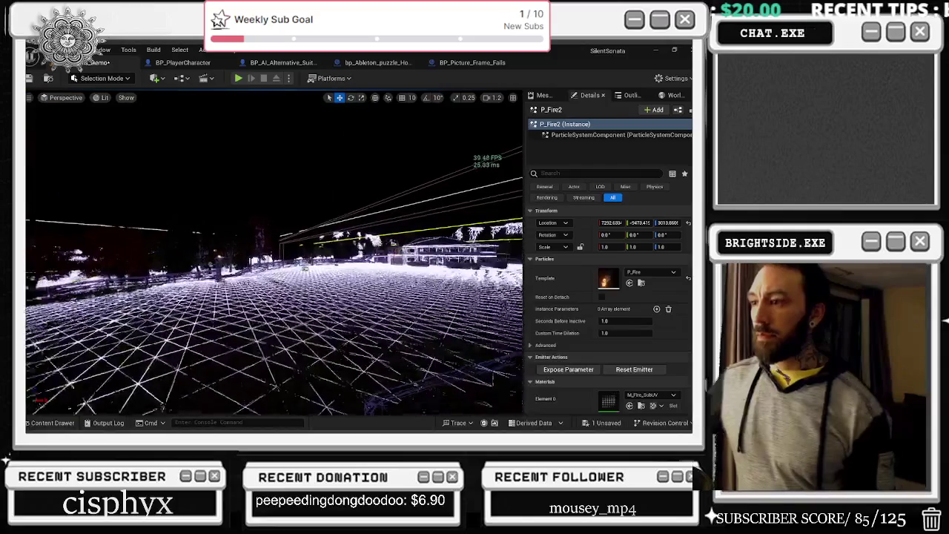
Step: Deselect the fire, show the Outliner actor list and select P_Fire16
click(480, 130)
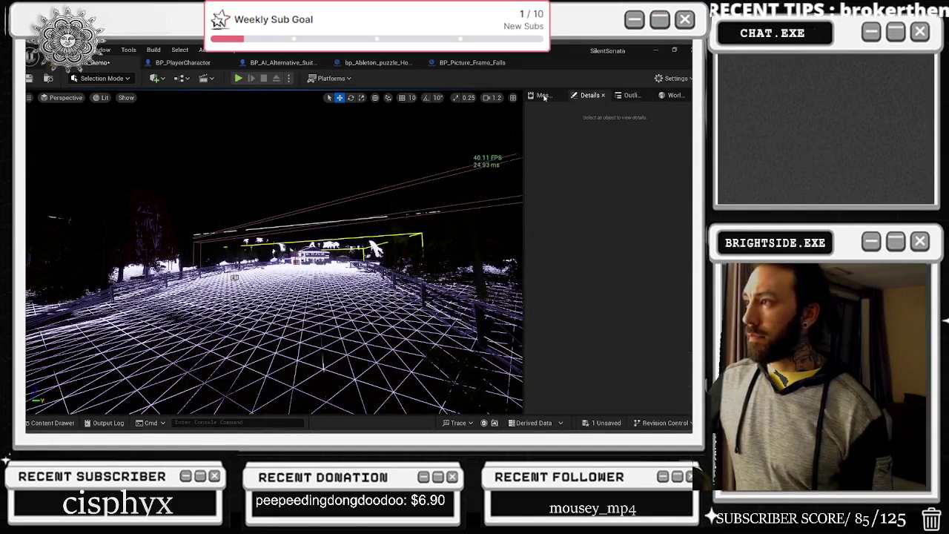
click(543, 96)
click(671, 96)
click(628, 96)
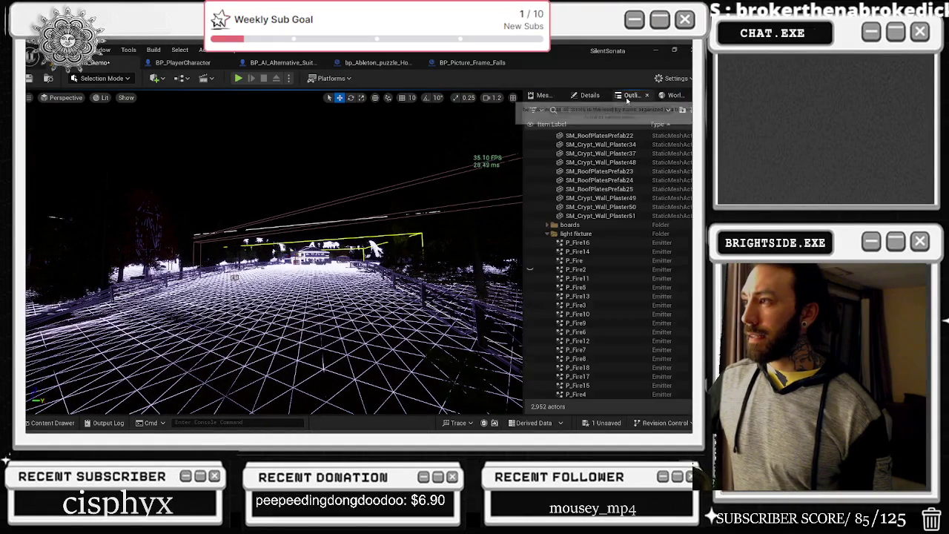
click(638, 243)
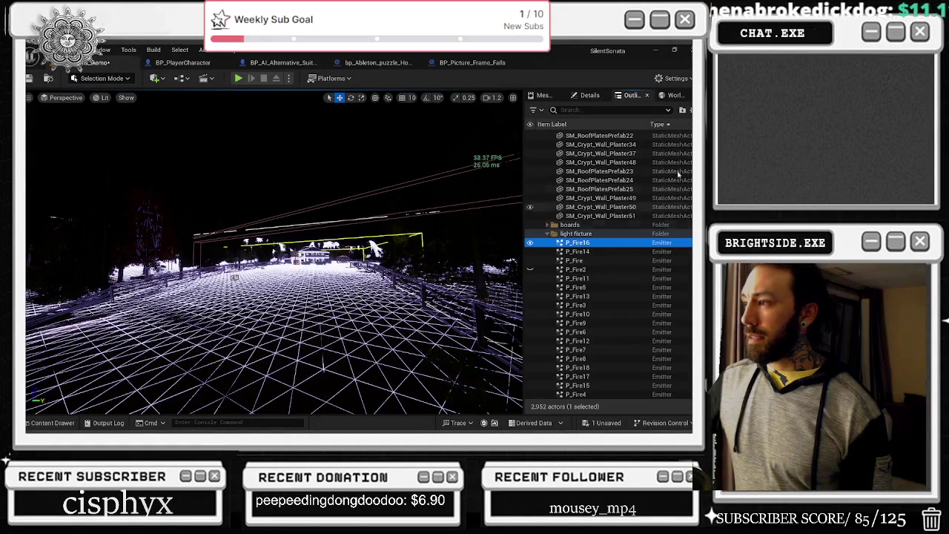
scroll(650, 250, down, 10)
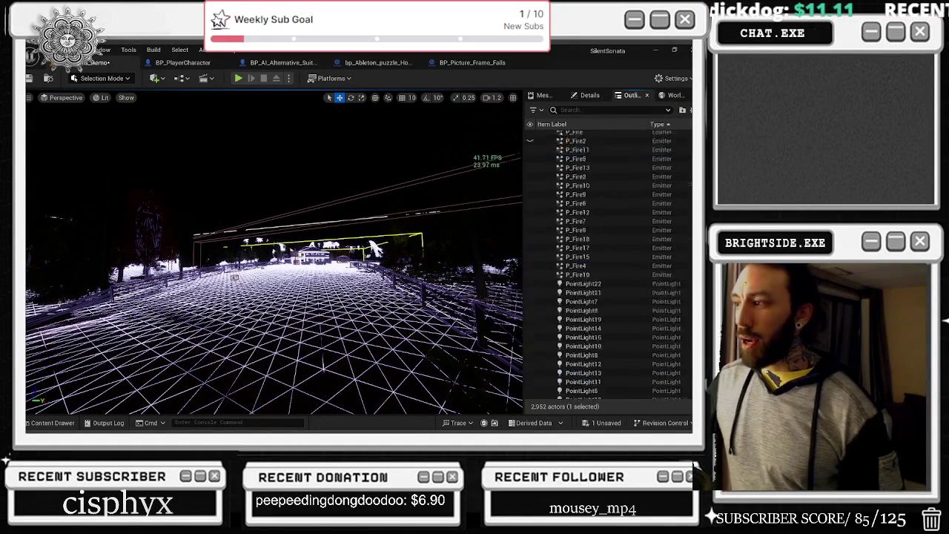
scroll(650, 250, up, 3)
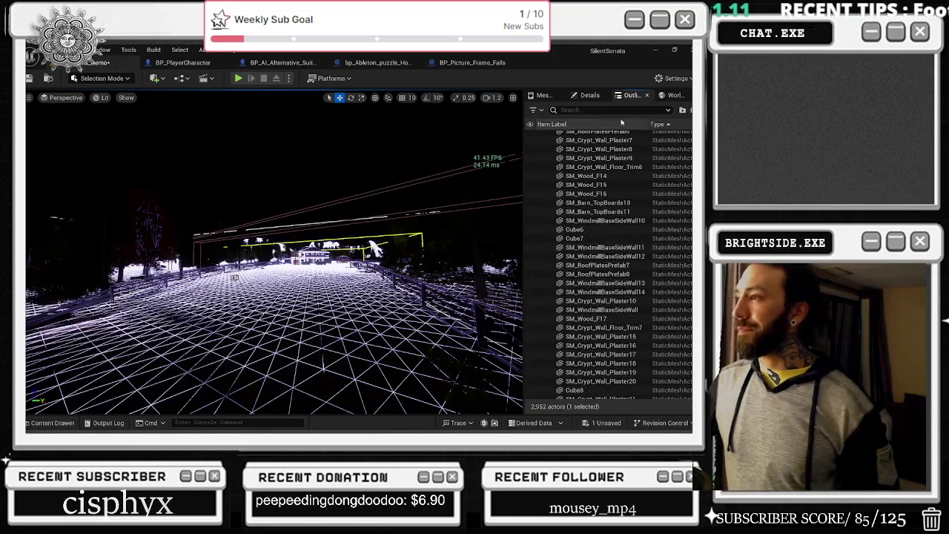
Step: Filter the Outliner by 'emitter', select P_Torch_Fire4 and focus the view on it
click(564, 110)
text(emitter)
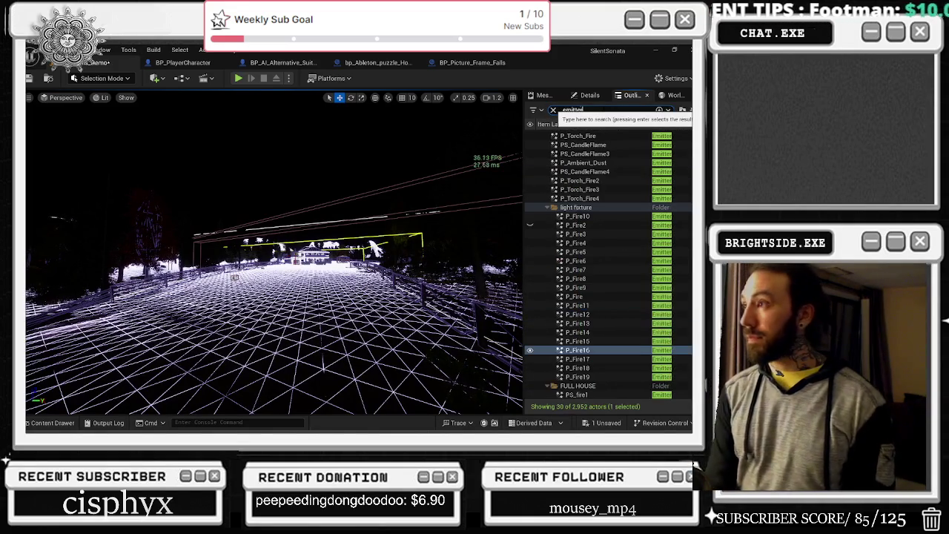
click(579, 198)
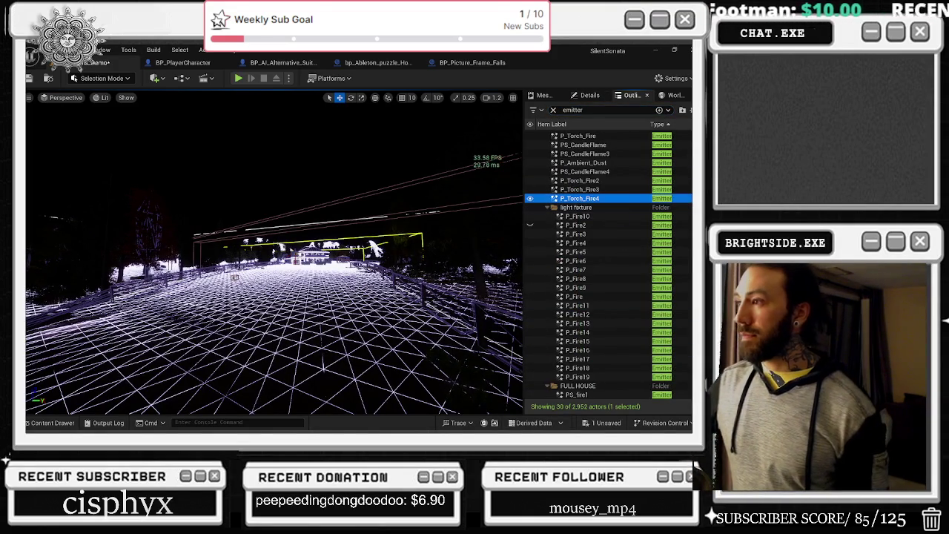
key(f)
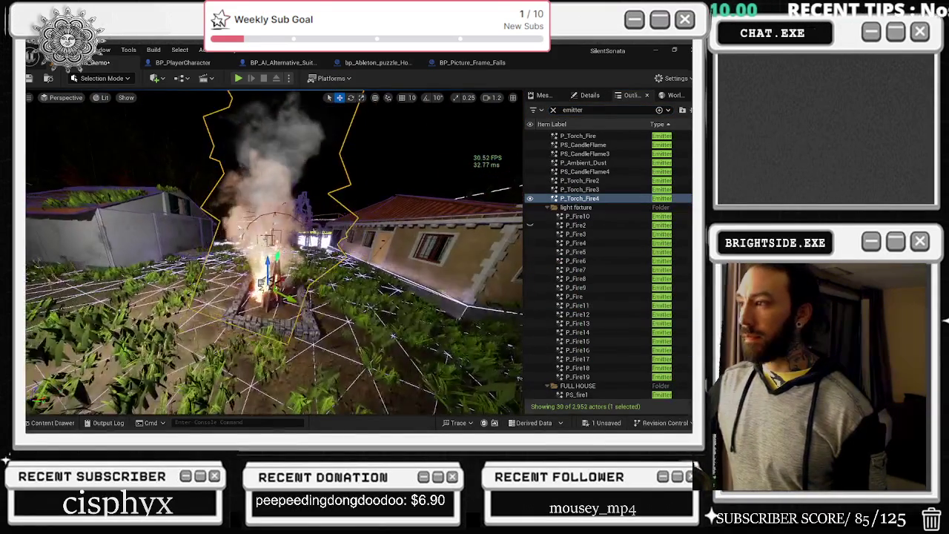
click(590, 95)
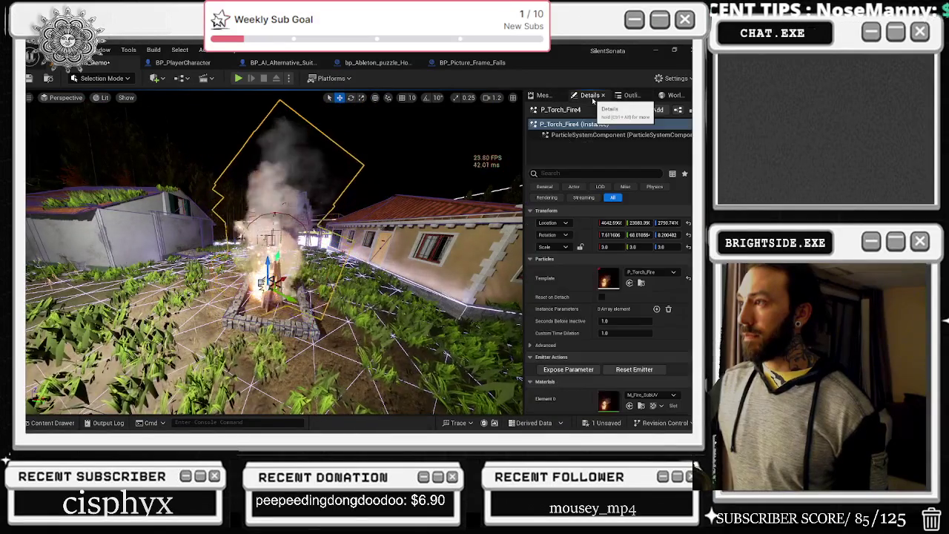
click(674, 95)
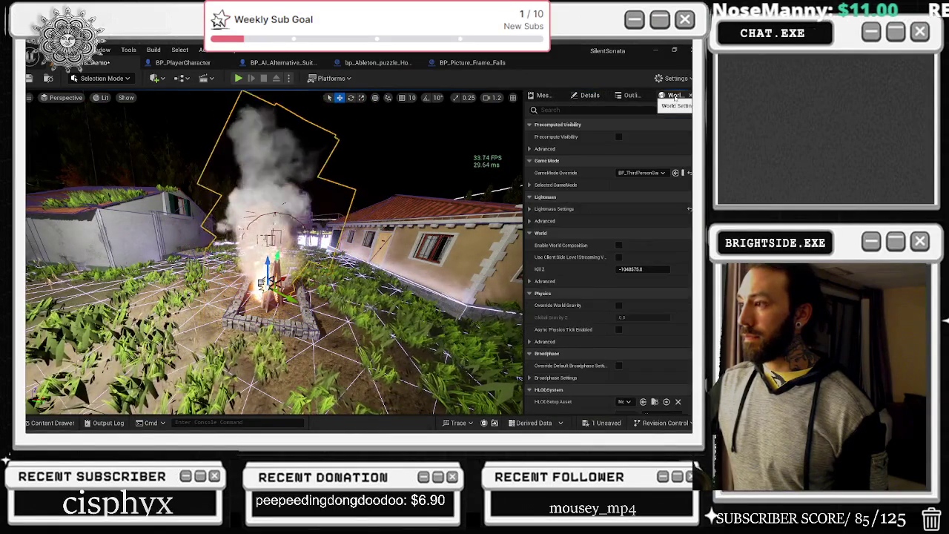
click(631, 96)
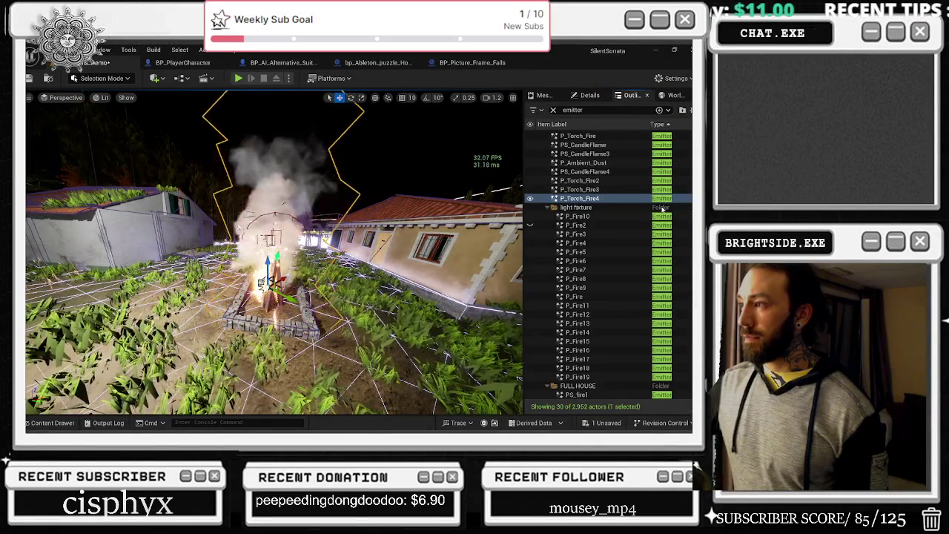
Step: Check P_Fire10's properties, then reselect P_Torch_Fire4 and open its P_Torch_Fire particle system
click(609, 216)
click(590, 95)
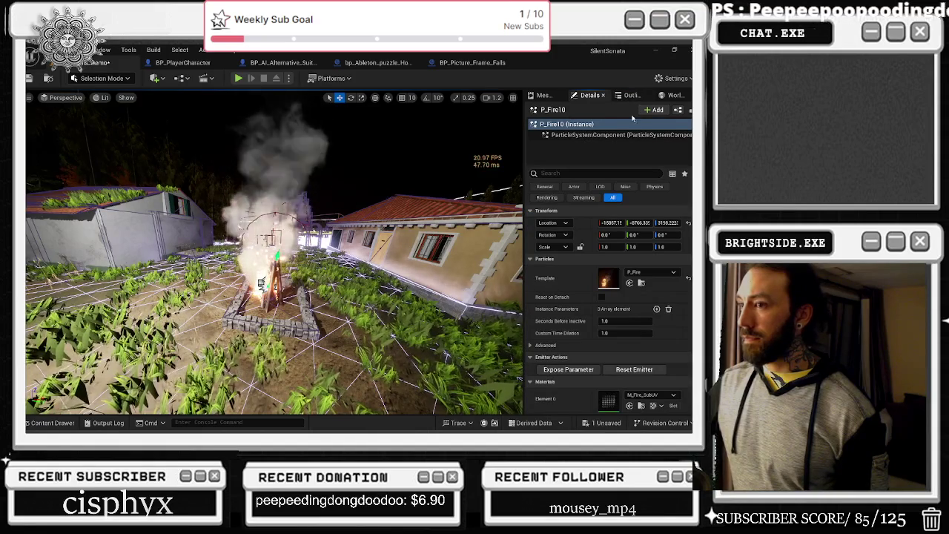
click(261, 284)
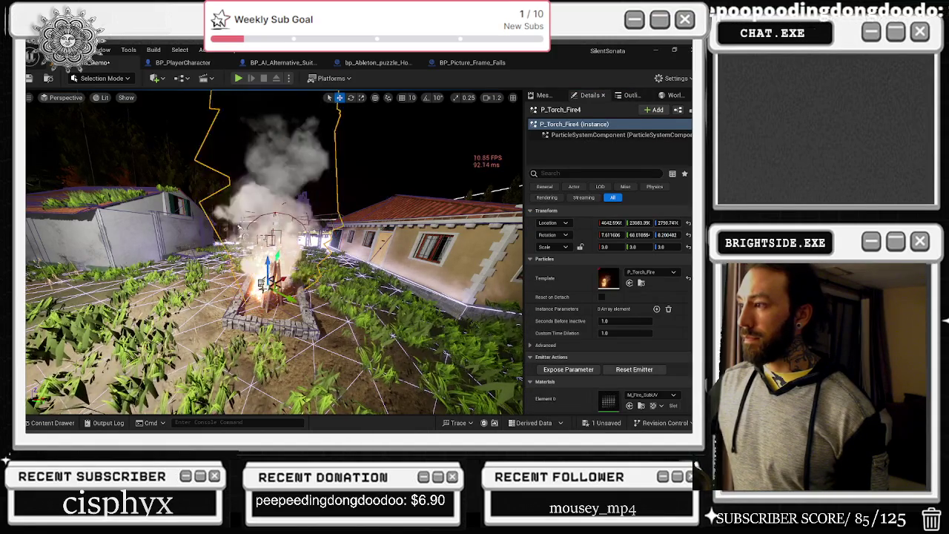
double_click(609, 280)
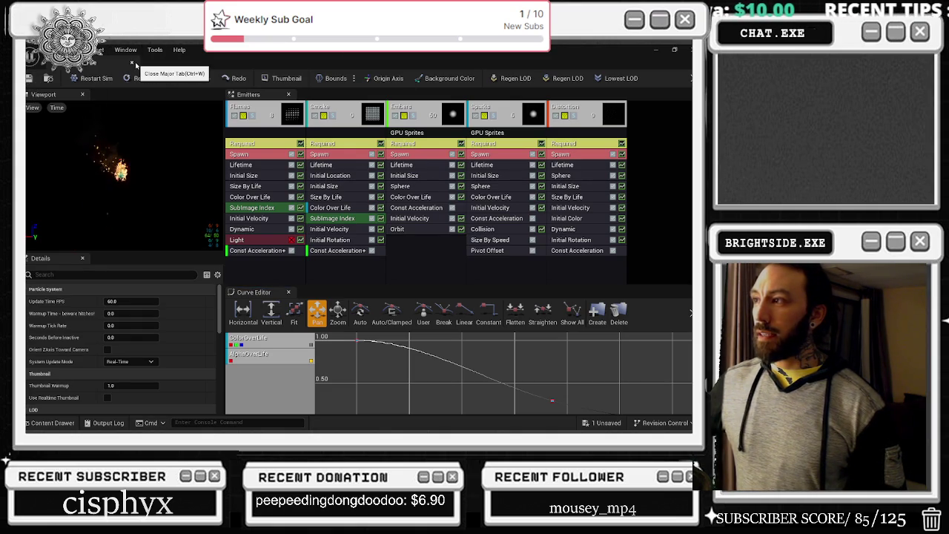
Step: Check the Embers emitter's spawn rate (about 12.69), then go back to the level editor
click(410, 155)
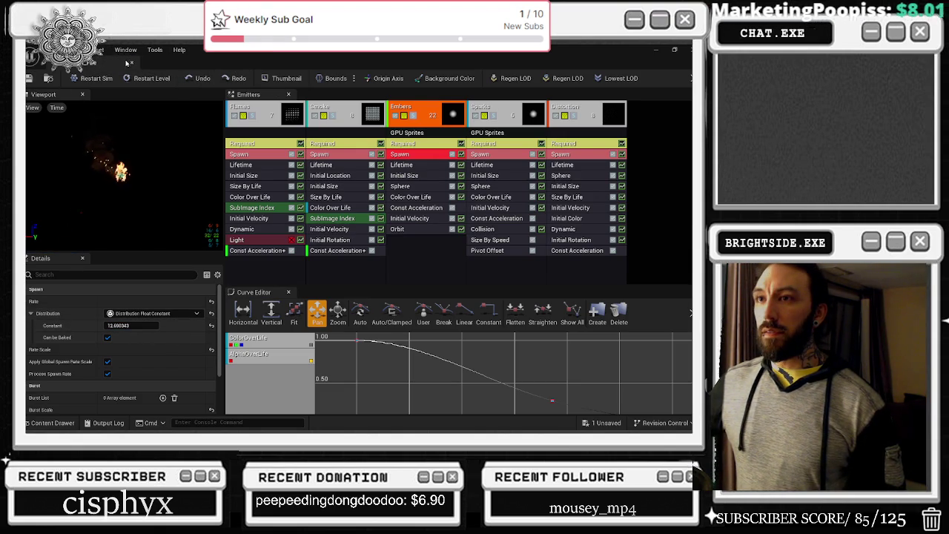
click(152, 62)
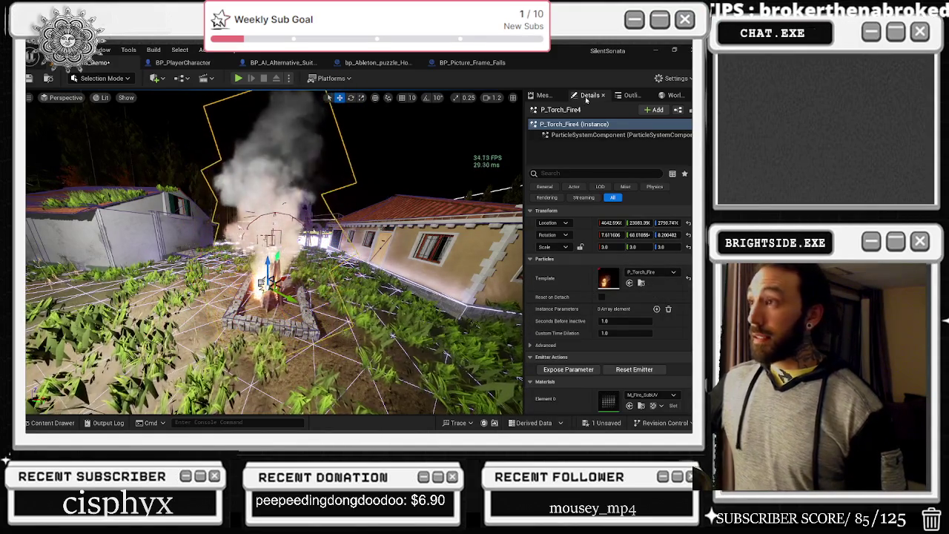
click(631, 95)
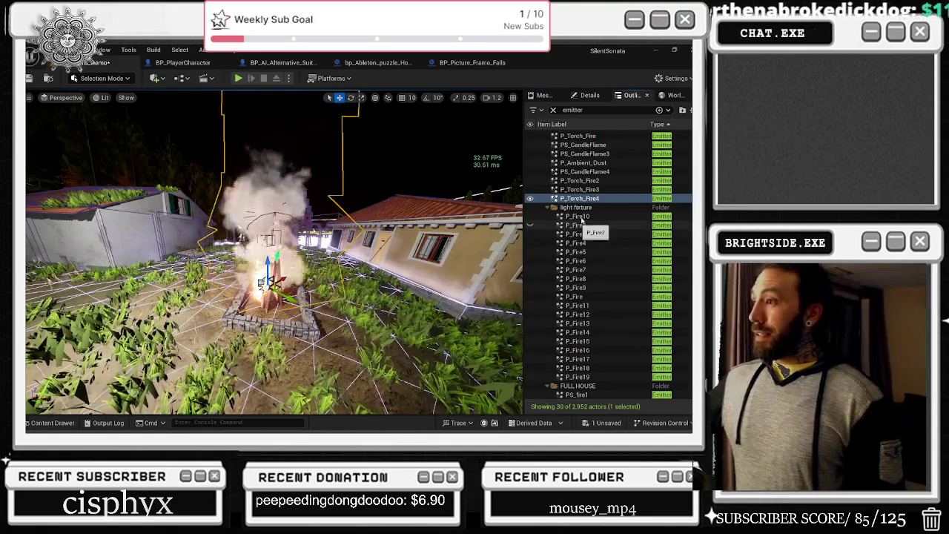
click(578, 216)
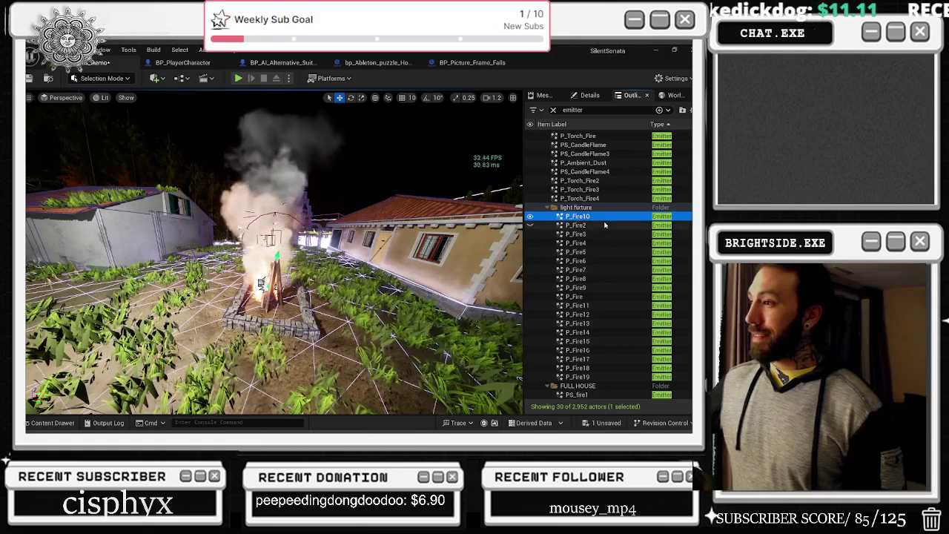
click(586, 96)
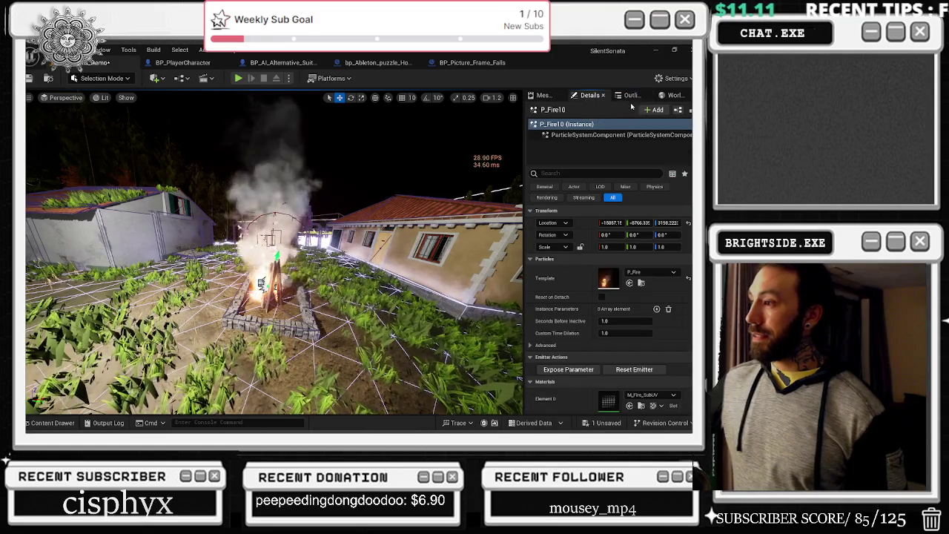
click(630, 96)
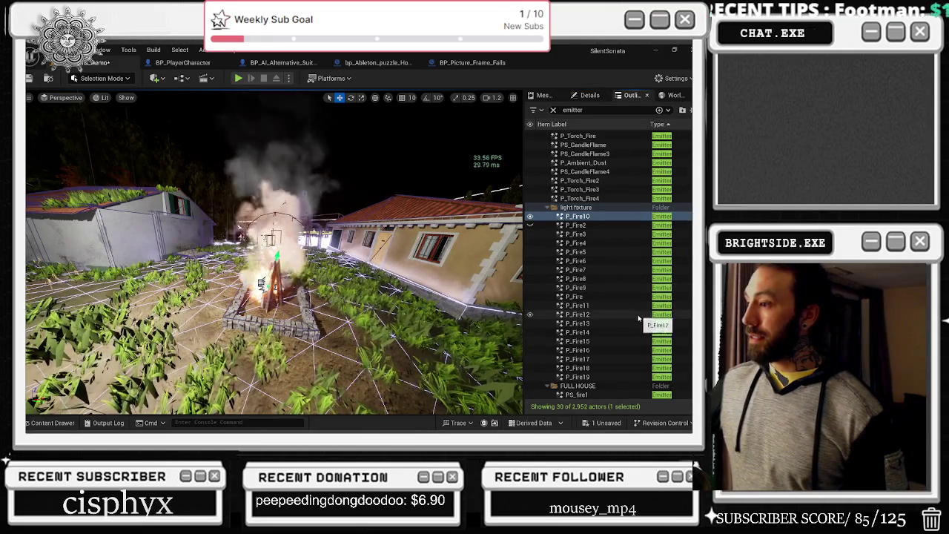
click(593, 395)
click(586, 96)
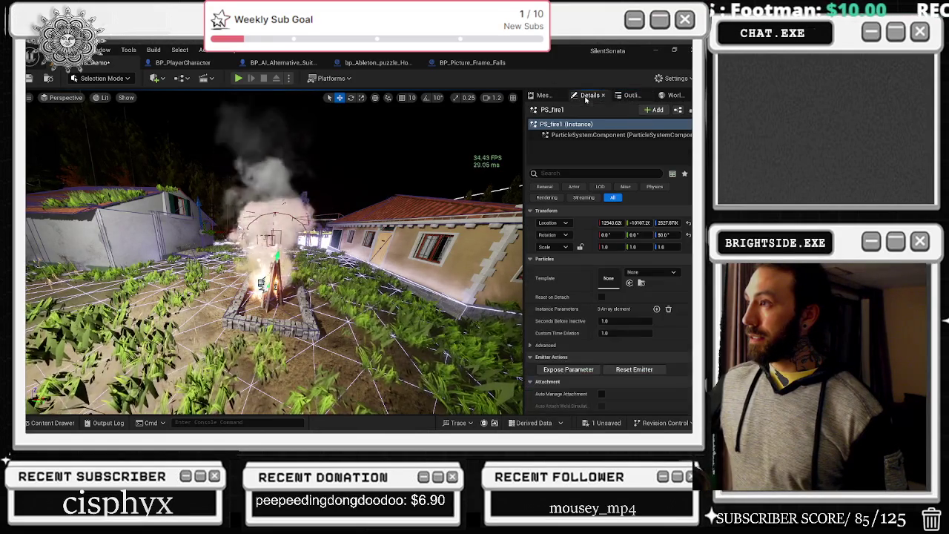
click(630, 96)
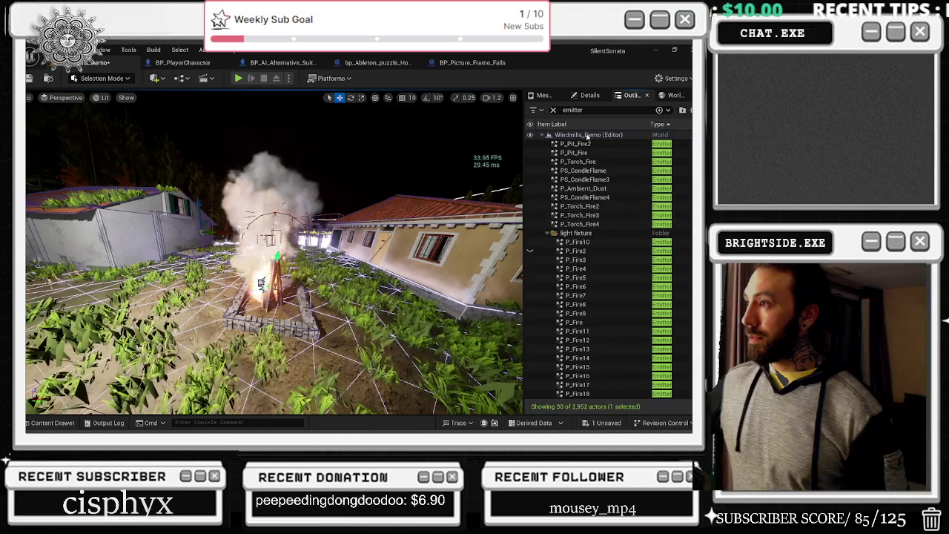
click(586, 144)
click(590, 95)
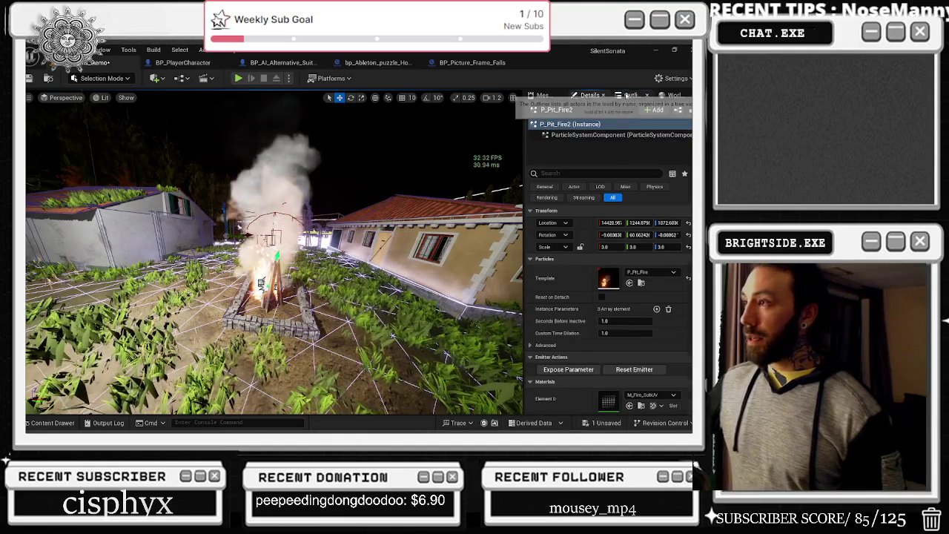
click(628, 96)
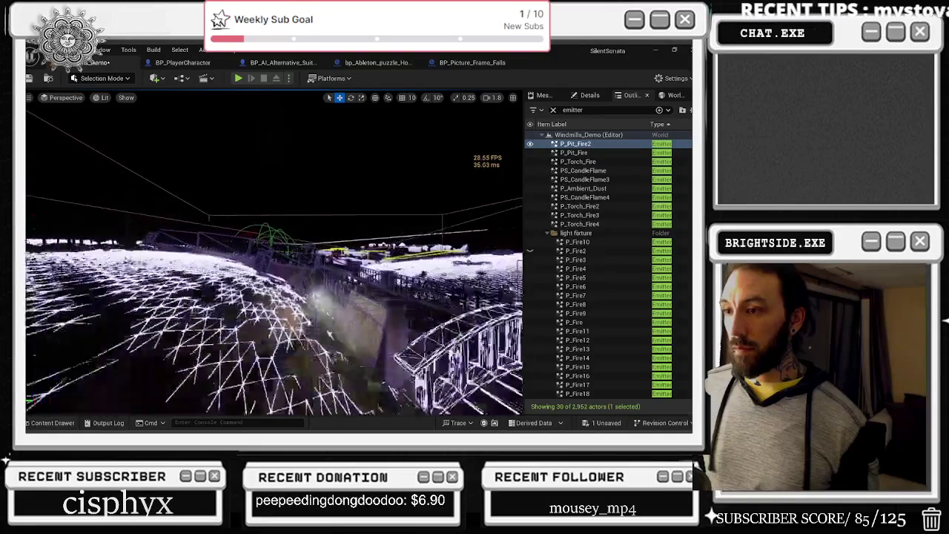
Step: Deselect P_Pit_Fire2, switch the viewport to Unlit, and jump to bookmark 1
click(378, 201)
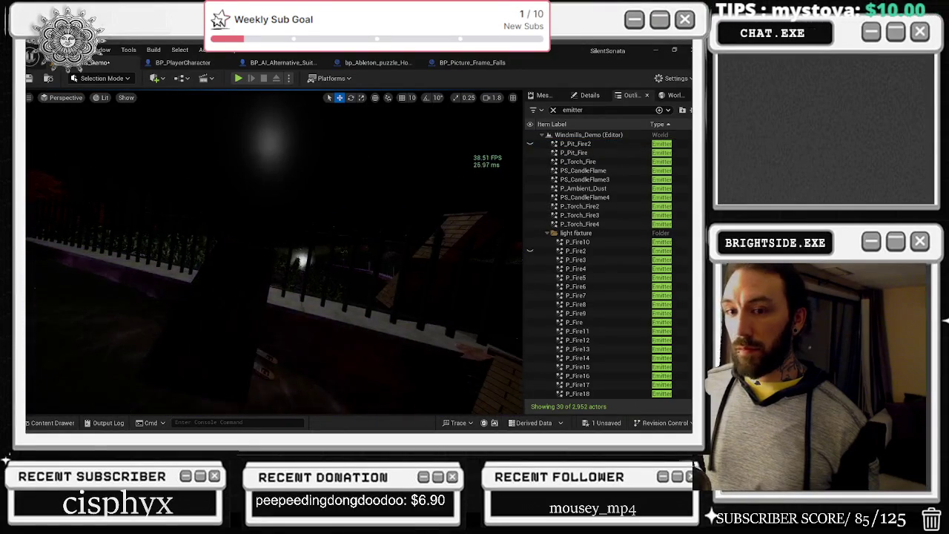
key(alt+2)
key(alt+3)
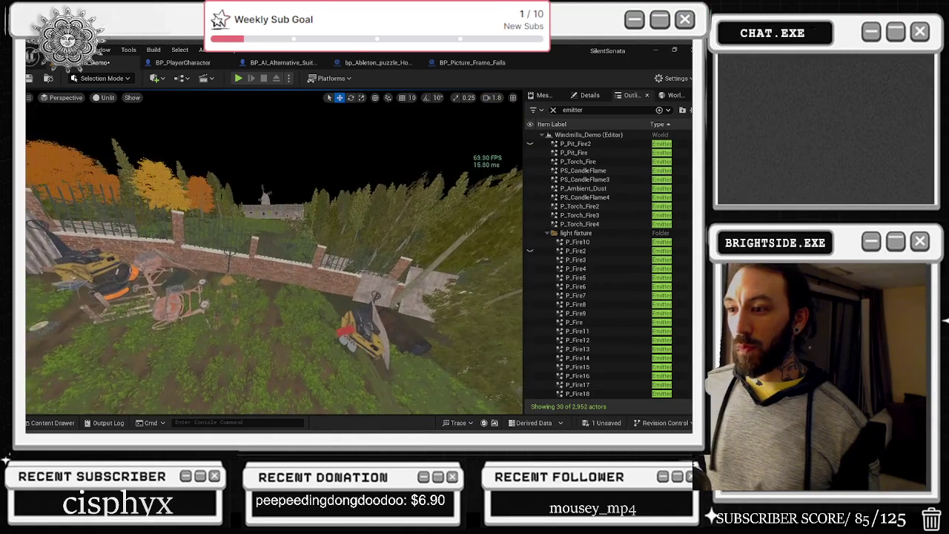
key(1)
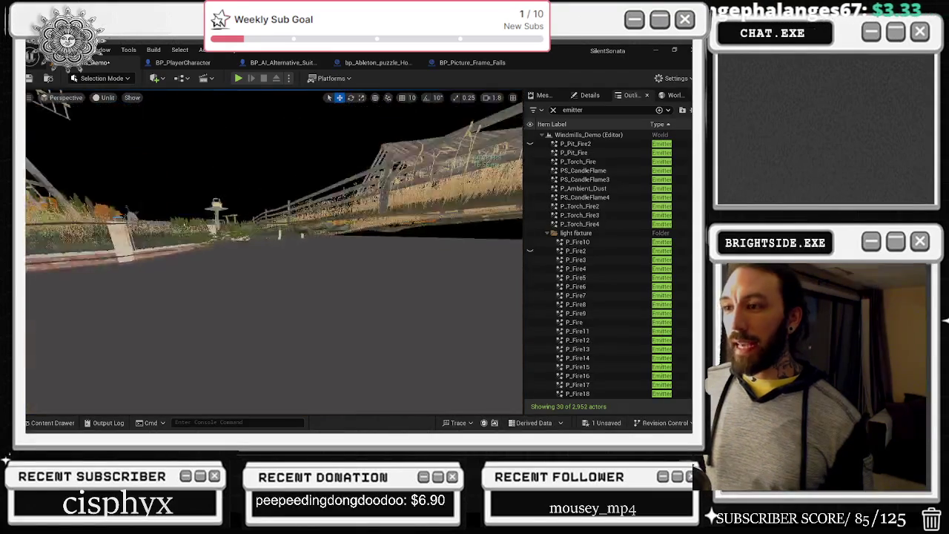
Step: Fly through the stone barn wall into the bed room and the wooden crate corridor
scroll(274, 252, up, 1)
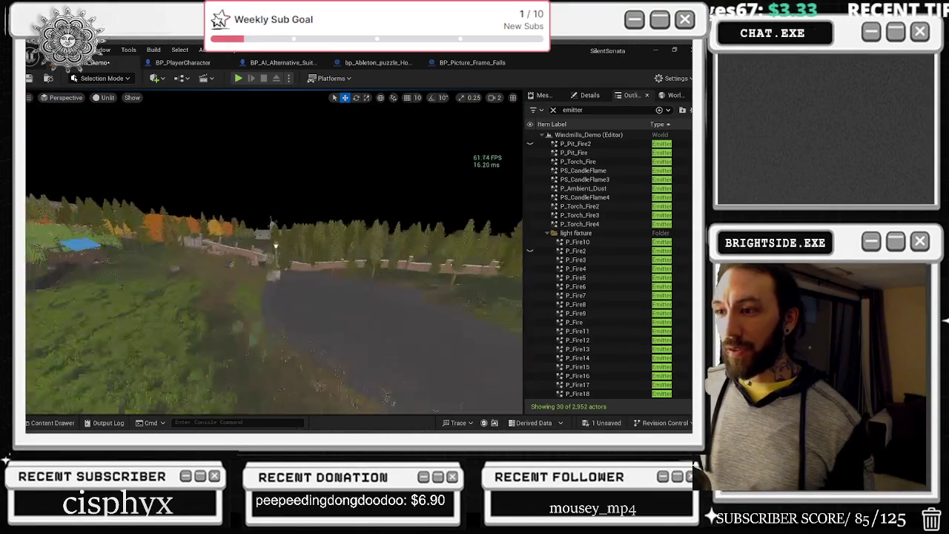
scroll(275, 252, up, 2)
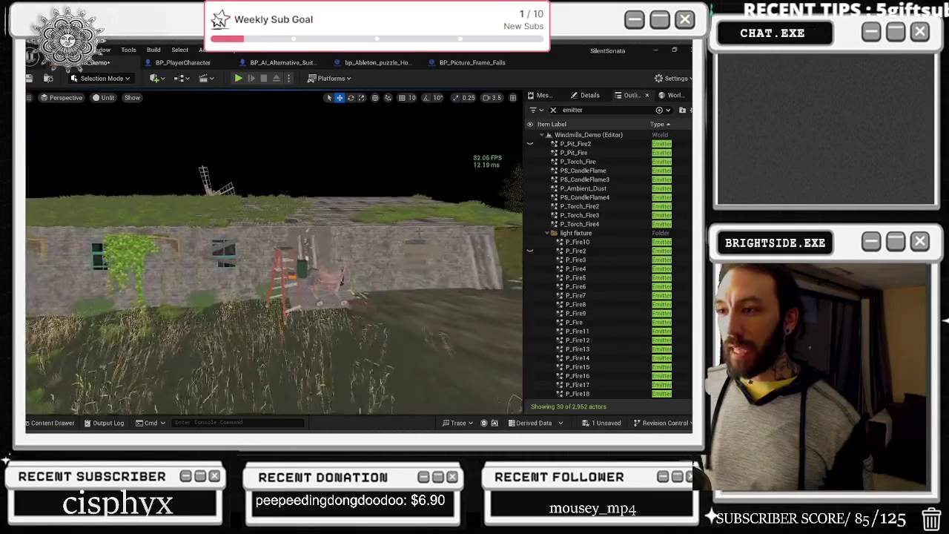
scroll(274, 252, up, 1)
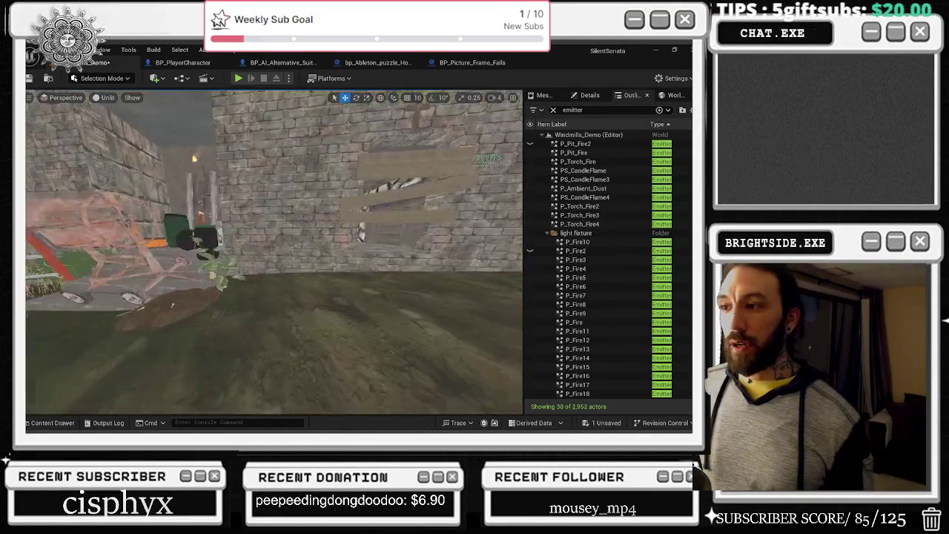
scroll(274, 252, down, 1)
key(w)
key(w)
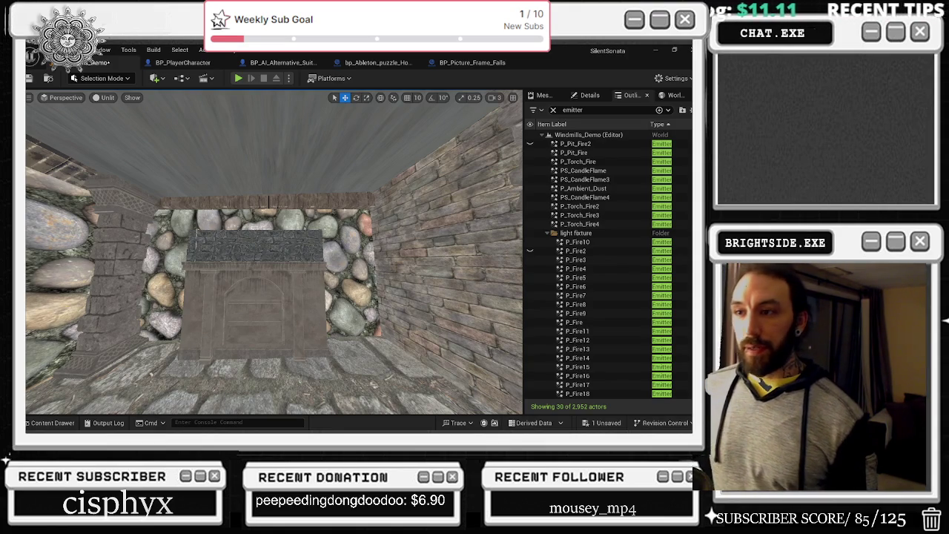
key(w)
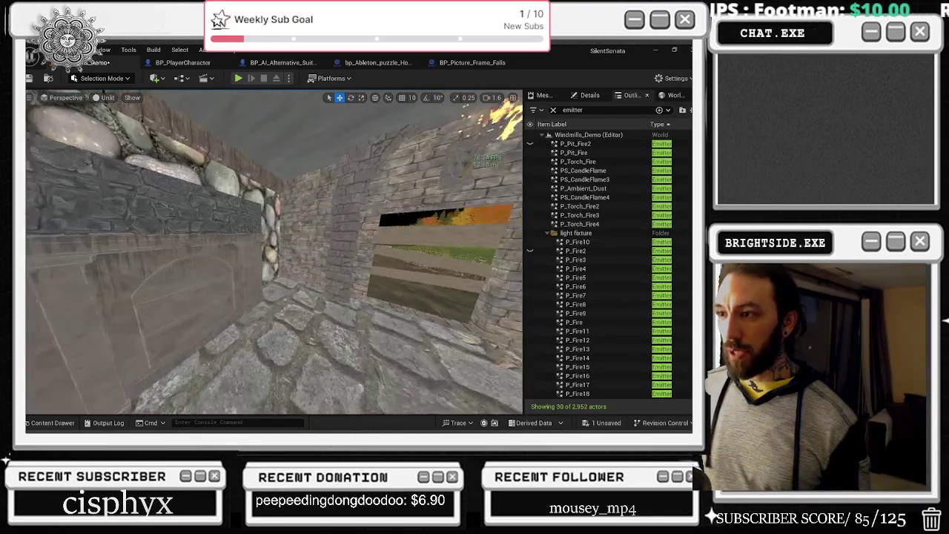
key(w)
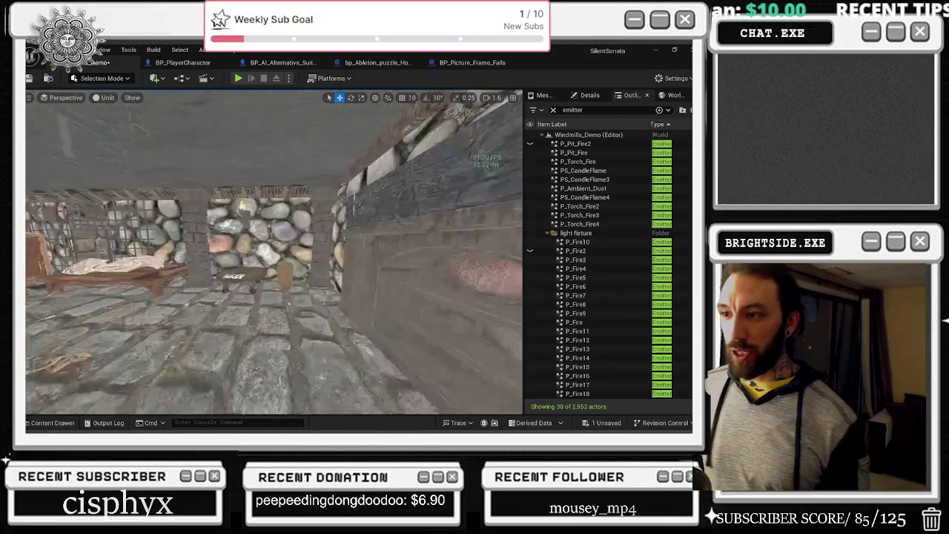
key(w)
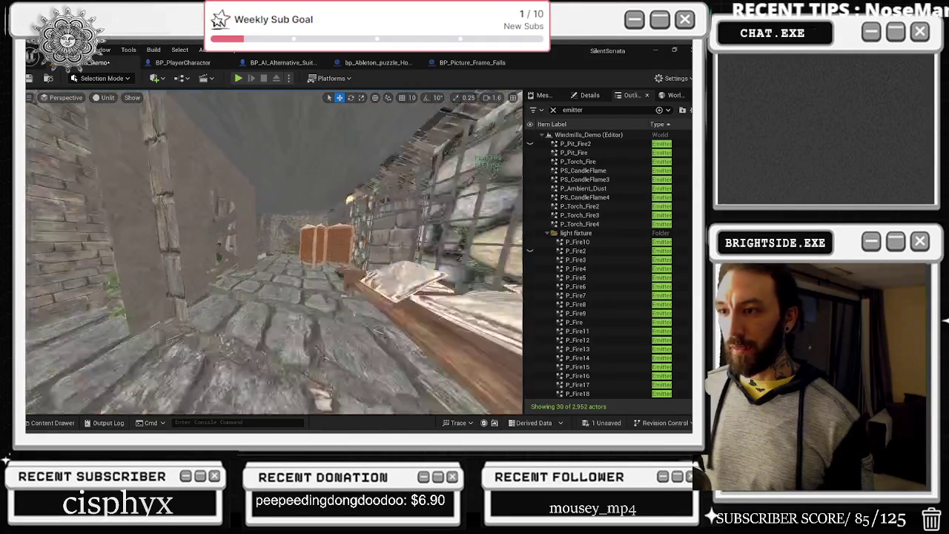
key(s)
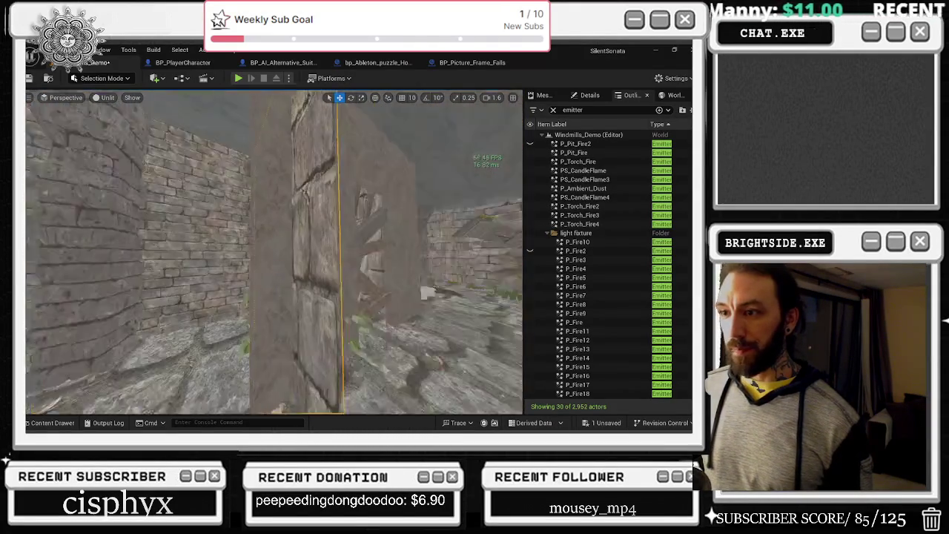
Step: Look over the stone wall, wooden gate and green tank, then select the tank's foliage
mouse_move(274, 252)
mouse_down()
mouse_move(334, 252)
mouse_move(290, 252)
mouse_move(304, 252)
mouse_up()
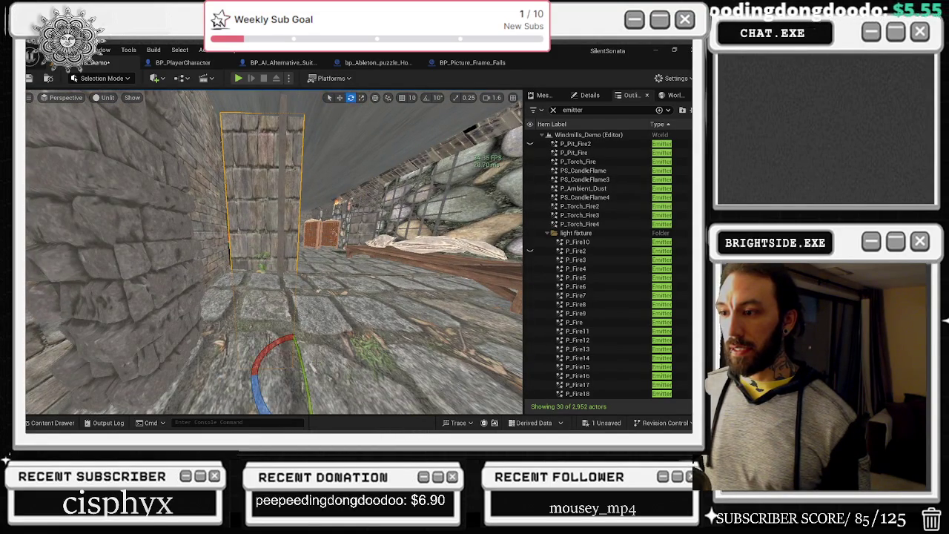
drag(304, 252, 297, 252)
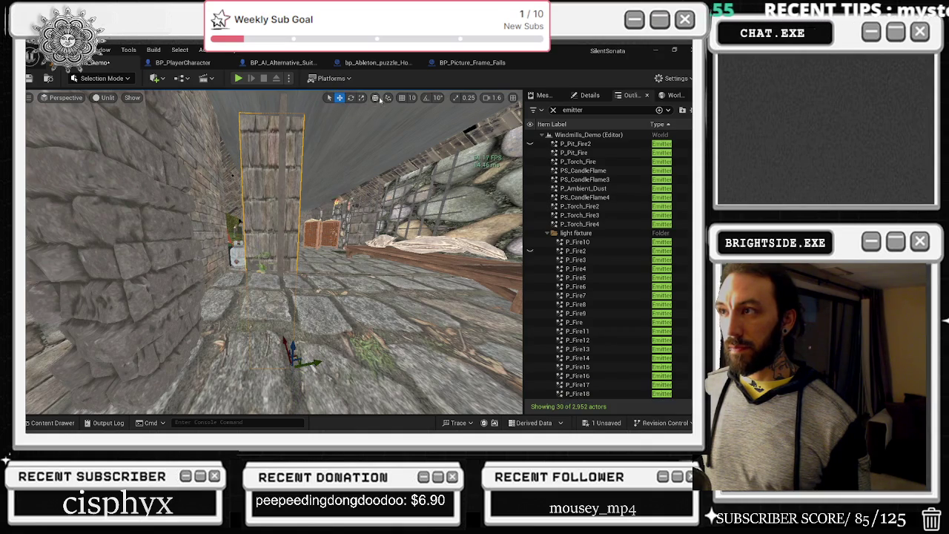
drag(297, 252, 278, 252)
drag(333, 318, 333, 318)
drag(201, 402, 221, 410)
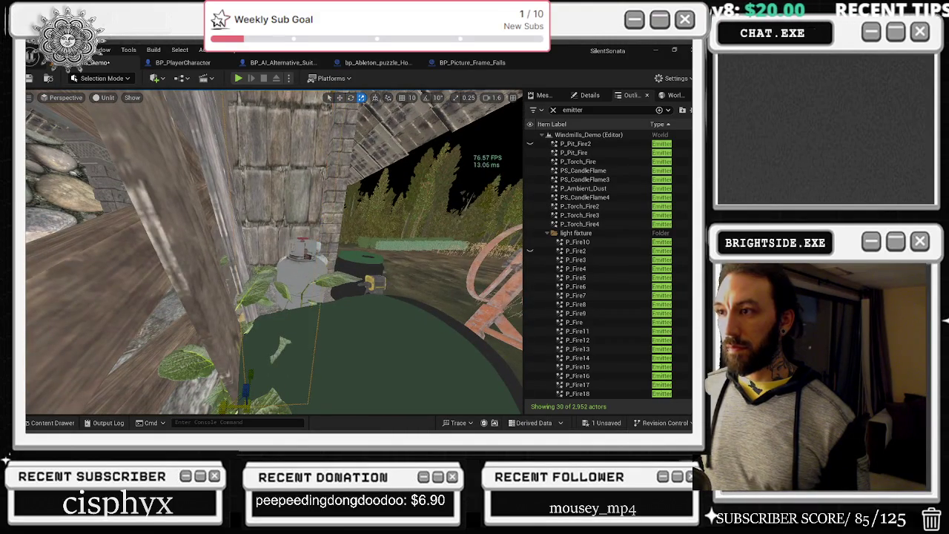
click(226, 405)
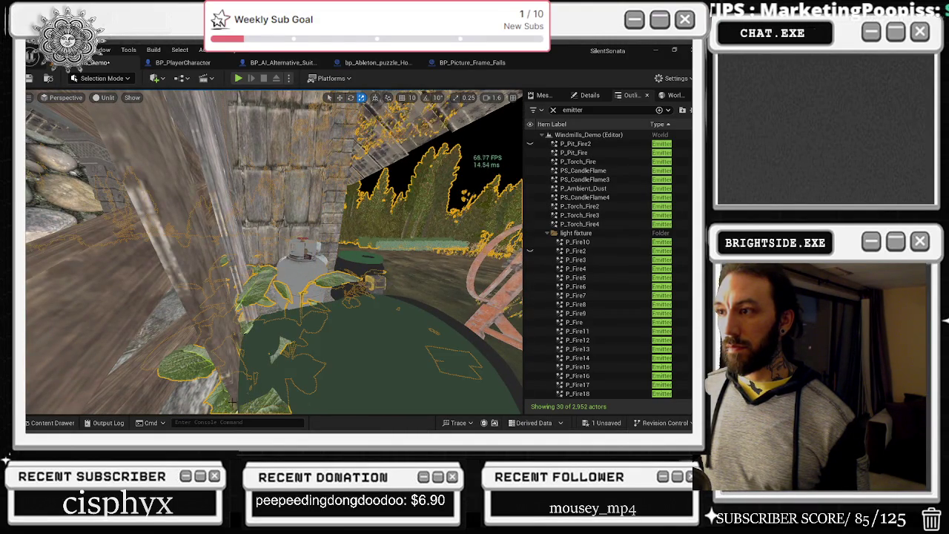
Step: Fly through the crate corridor to the arched wall and window, and select the left stone wall piece
drag(226, 405, 226, 404)
drag(287, 235, 286, 234)
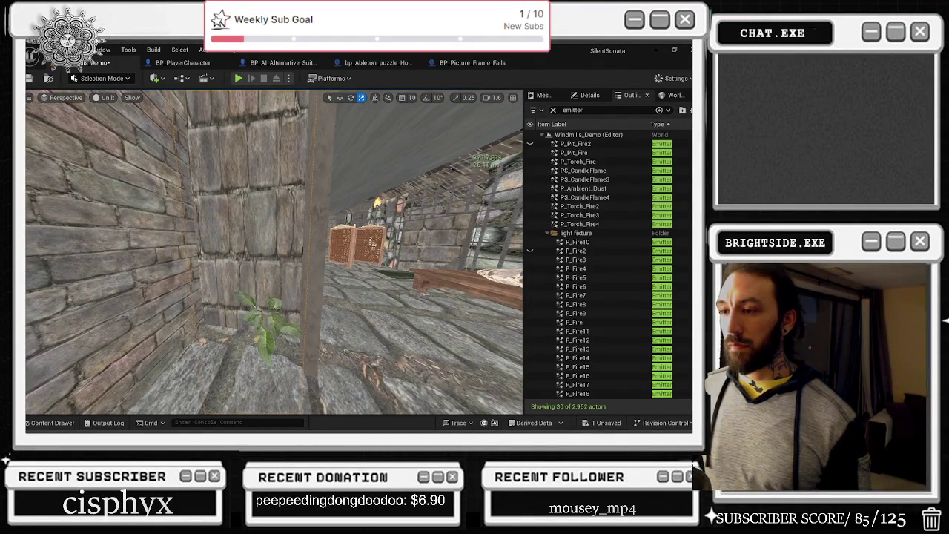
drag(361, 317, 362, 317)
drag(287, 279, 287, 279)
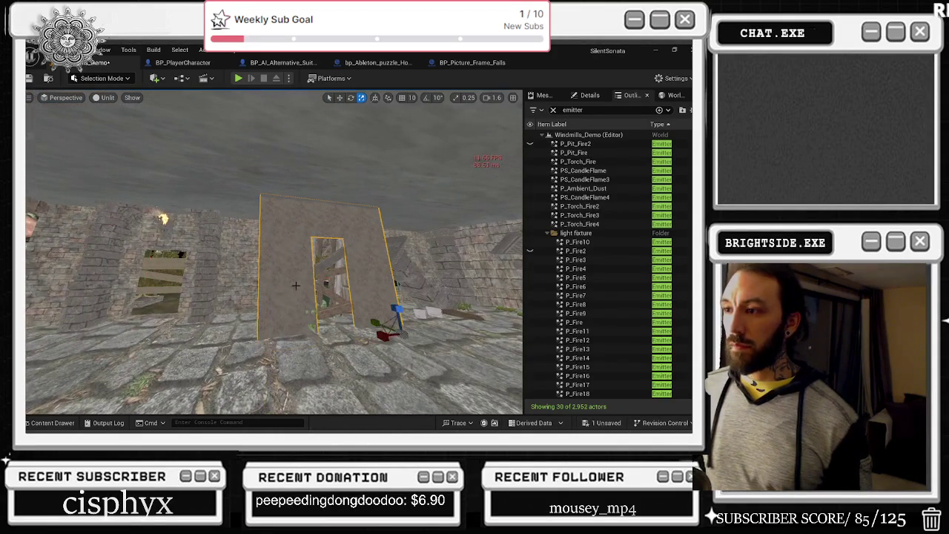
drag(350, 258, 350, 258)
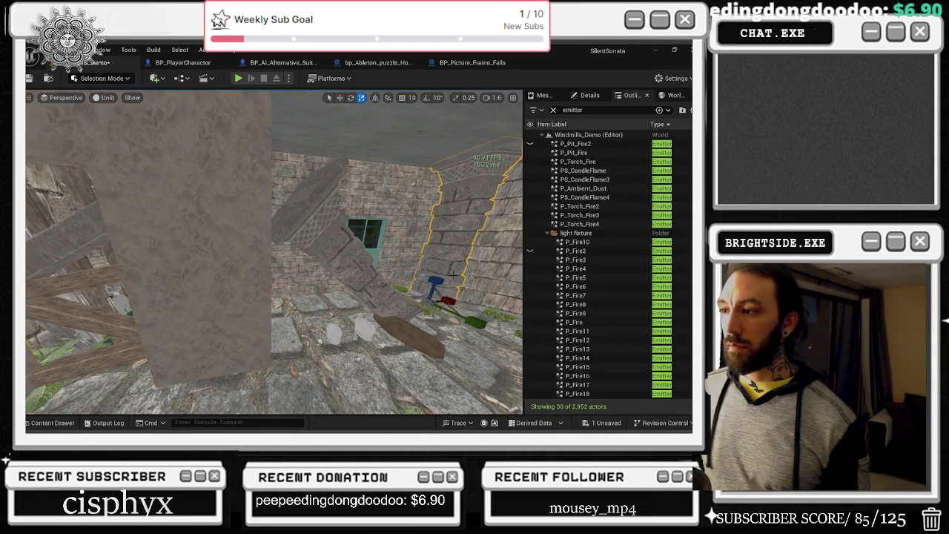
drag(470, 275, 470, 275)
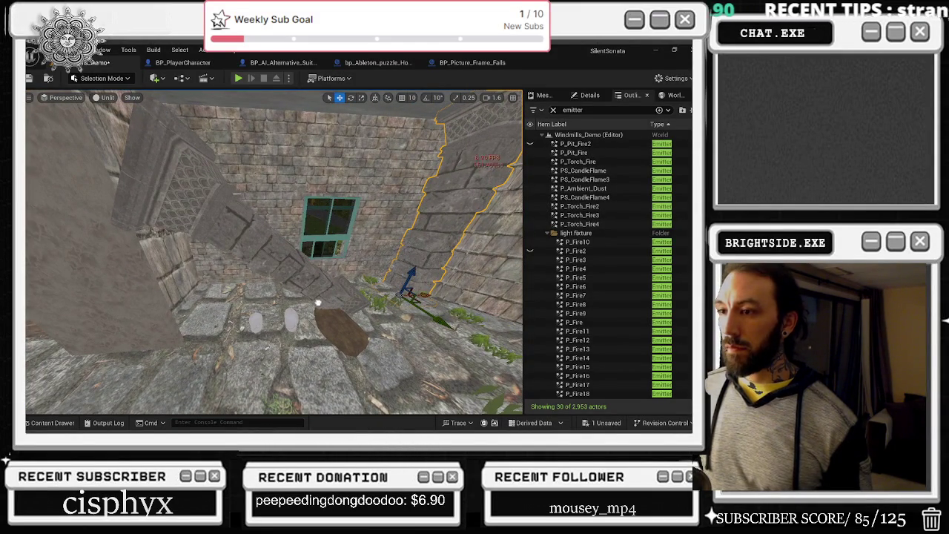
click(149, 299)
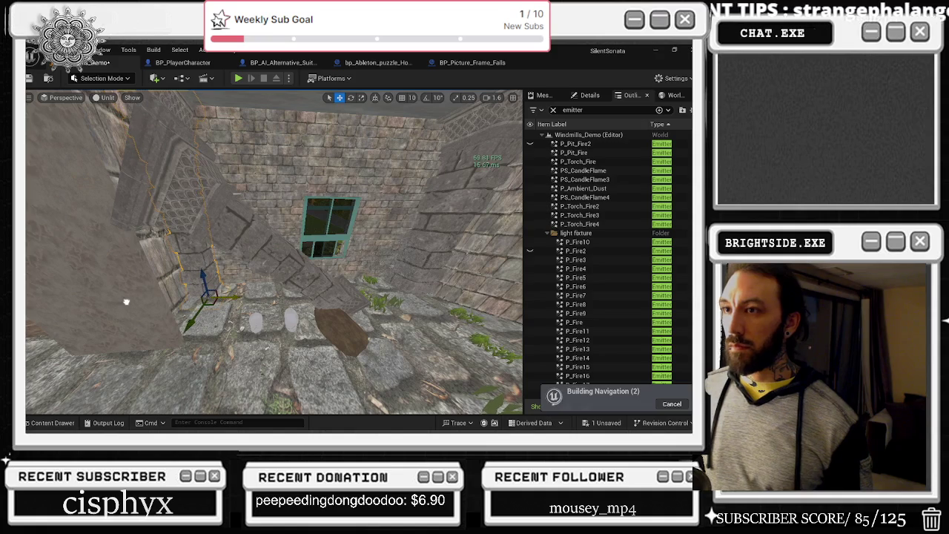
drag(126, 302, 108, 283)
key(e)
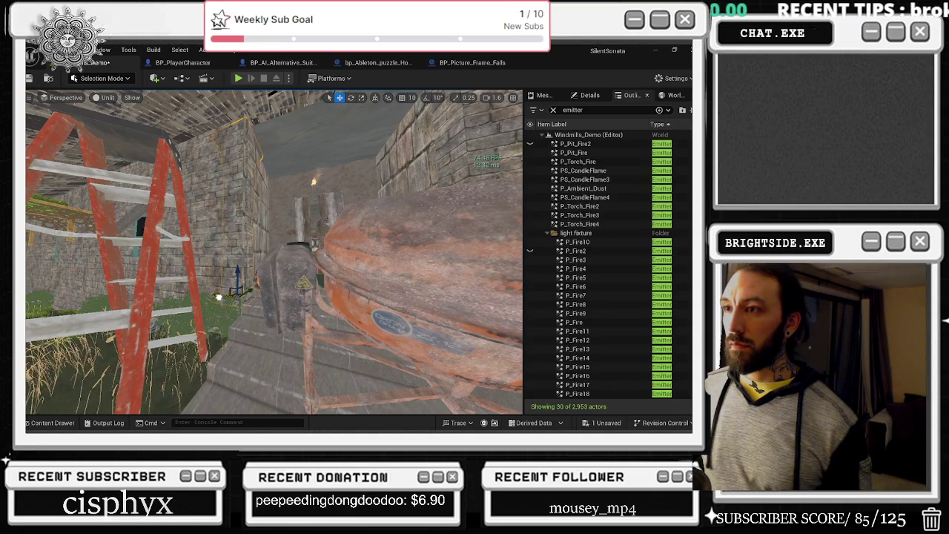
mouse_move(109, 282)
mouse_down()
mouse_move(33, 281)
mouse_move(33, 237)
mouse_move(30, 278)
mouse_up()
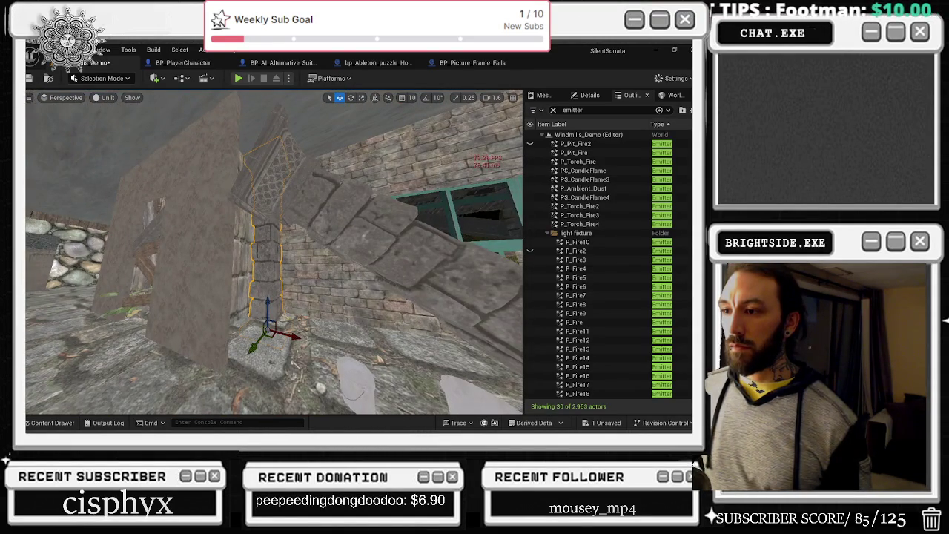
drag(30, 279, 30, 315)
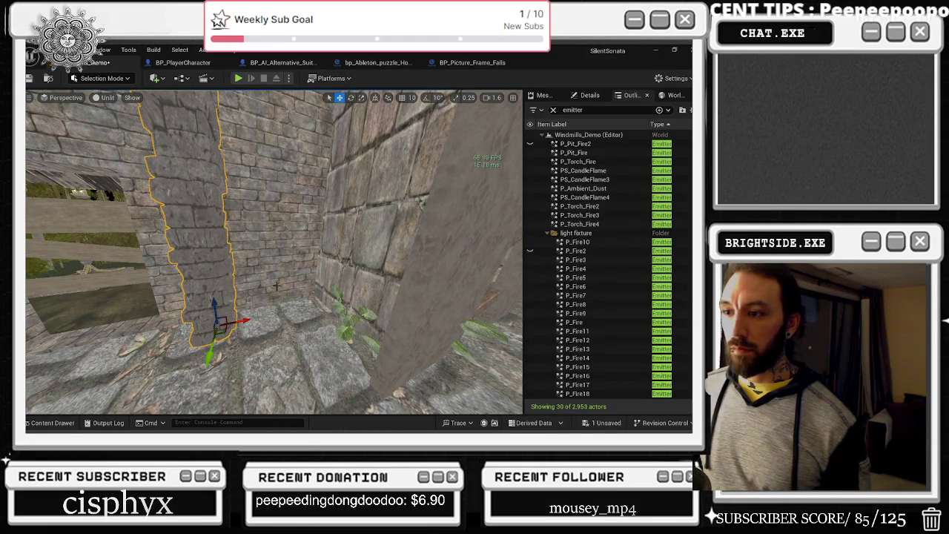
drag(254, 325, 265, 325)
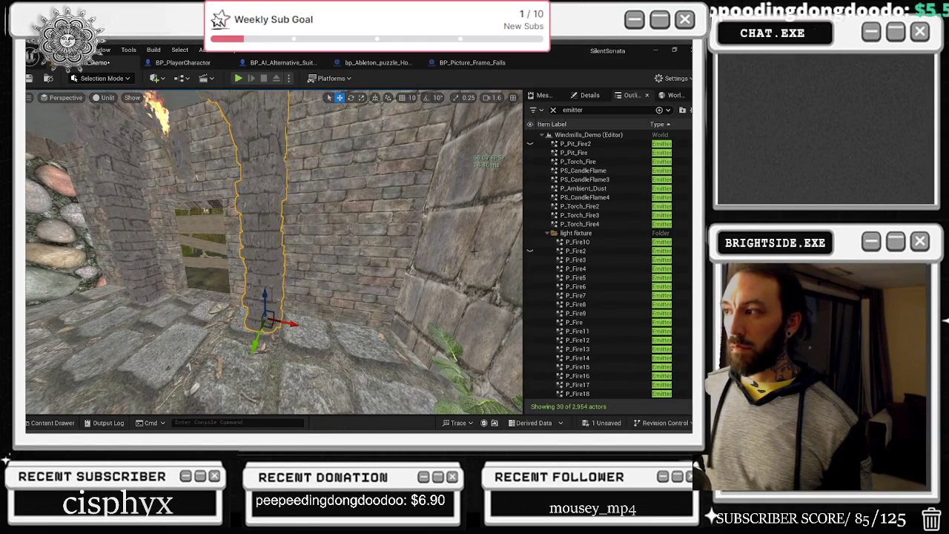
Step: Clear the Outliner filter, slide SM_Half_Arch5 right, and Alt-drag a copy to the left
click(553, 110)
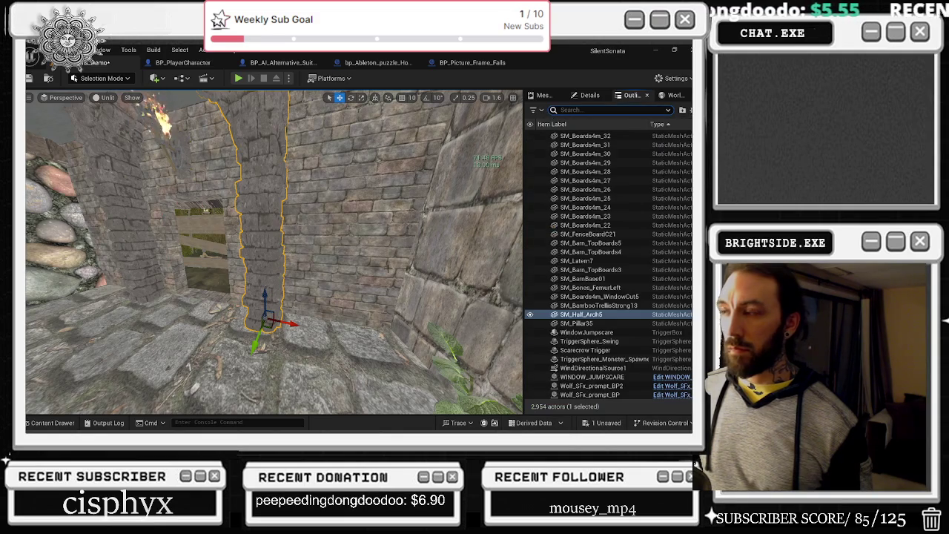
drag(265, 325, 309, 286)
mouse_move(331, 330)
mouse_down()
mouse_move(441, 330)
mouse_move(408, 358)
mouse_move(387, 404)
mouse_up()
drag(437, 312, 213, 313)
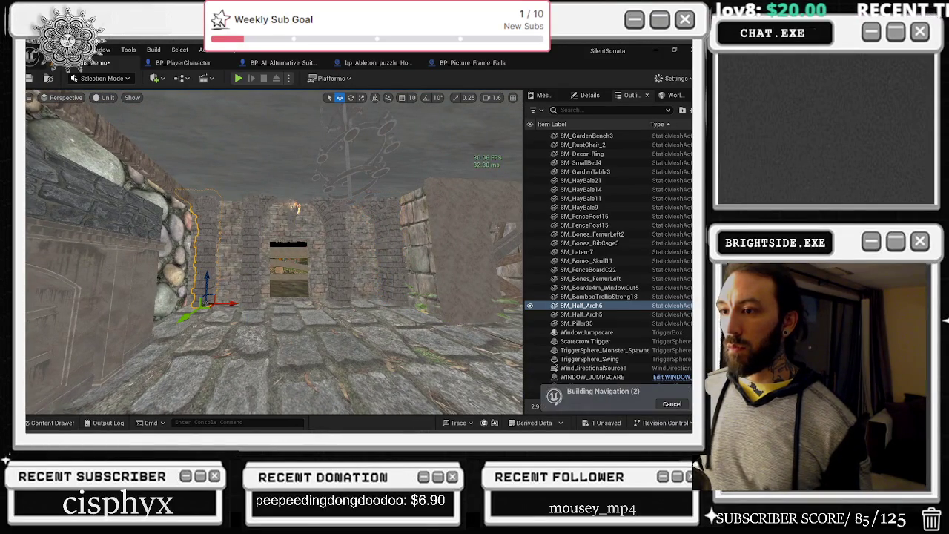
Step: Try mirroring the copied half-arch along X, then undo the mirror
right_click(195, 297)
mouse_move(261, 292)
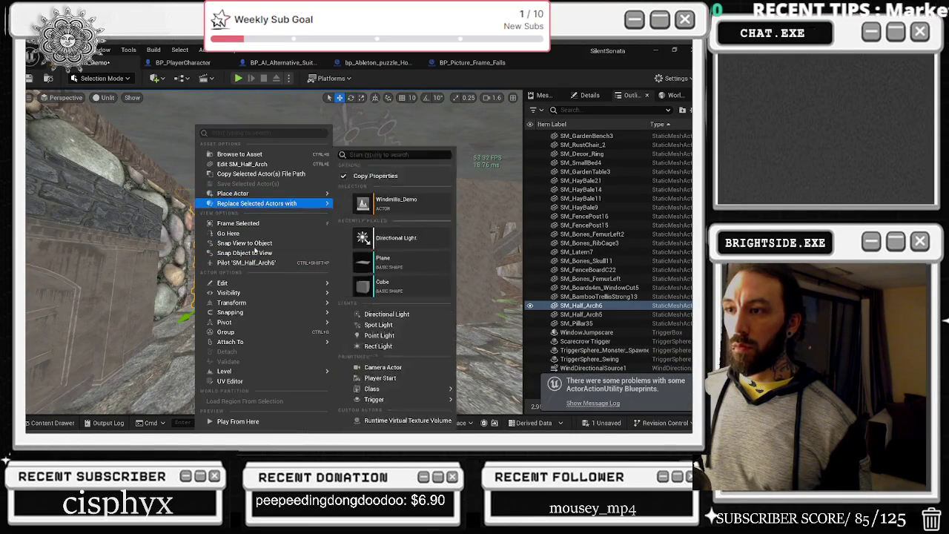
click(370, 324)
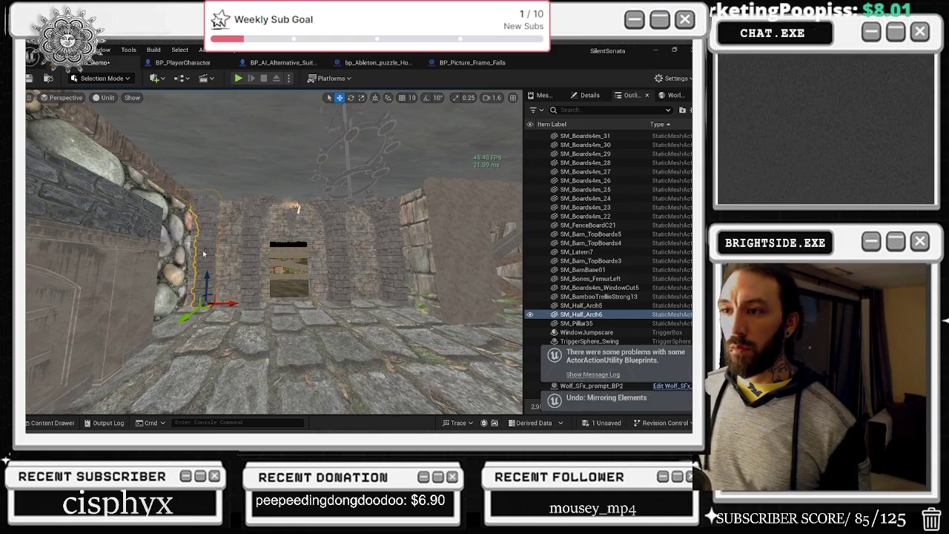
right_click(196, 300)
mouse_move(261, 303)
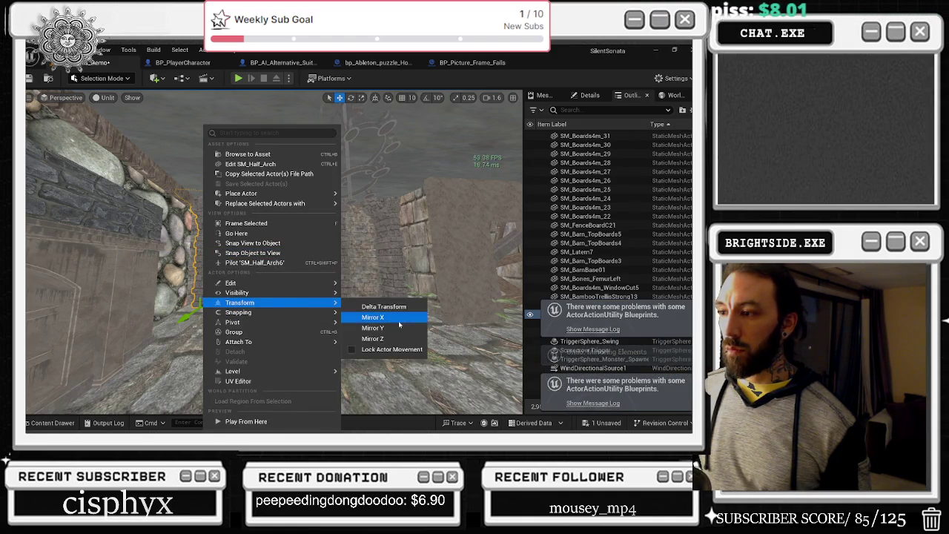
click(396, 317)
drag(396, 318, 357, 284)
key(ctrl+z)
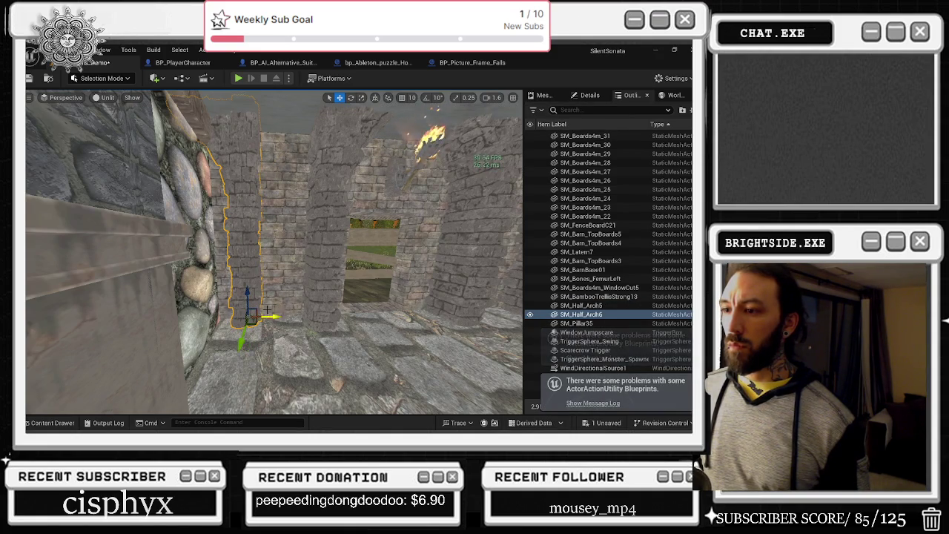
Step: Rotate the copy about 180° and shift it left to face the original
key(e)
drag(276, 353, 238, 360)
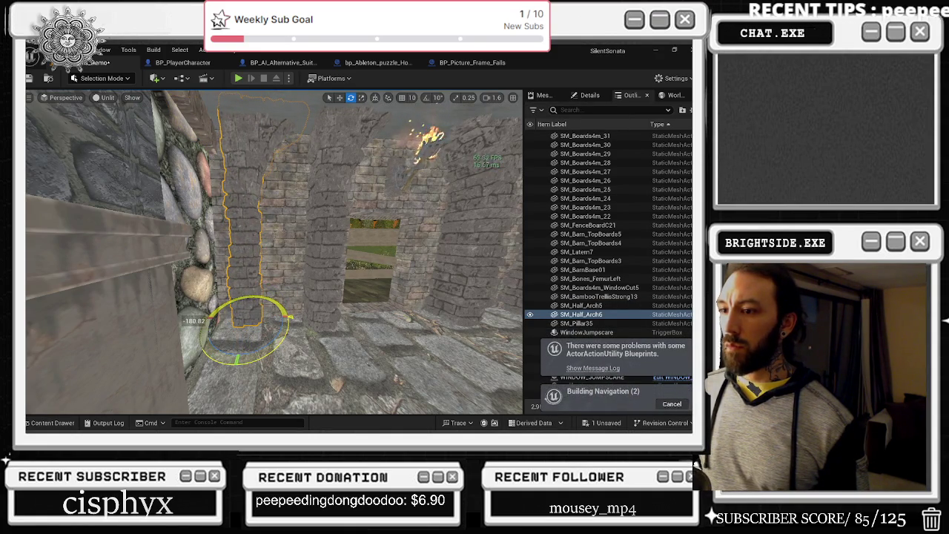
key(w)
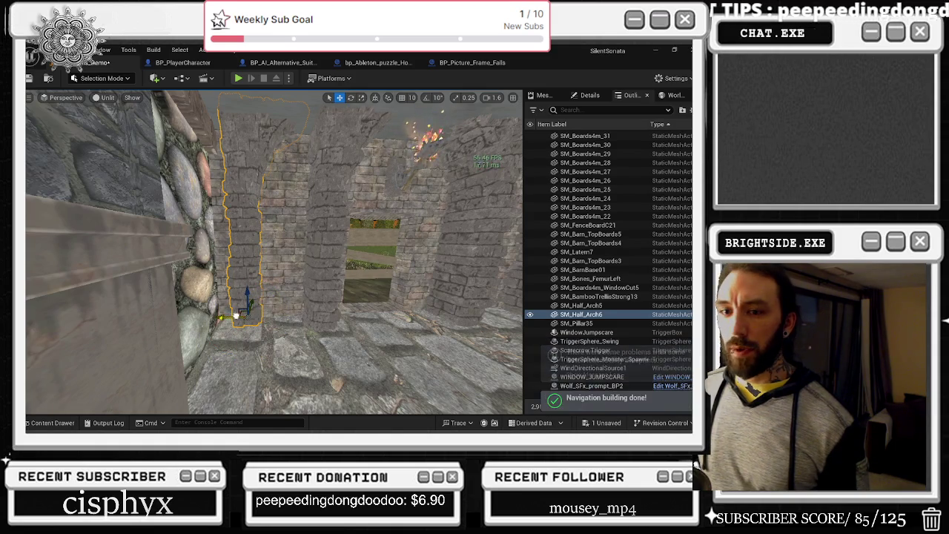
mouse_move(228, 316)
mouse_down()
mouse_move(220, 314)
mouse_move(317, 358)
mouse_move(224, 317)
mouse_move(268, 315)
mouse_move(148, 199)
mouse_up()
key(e)
click(223, 272)
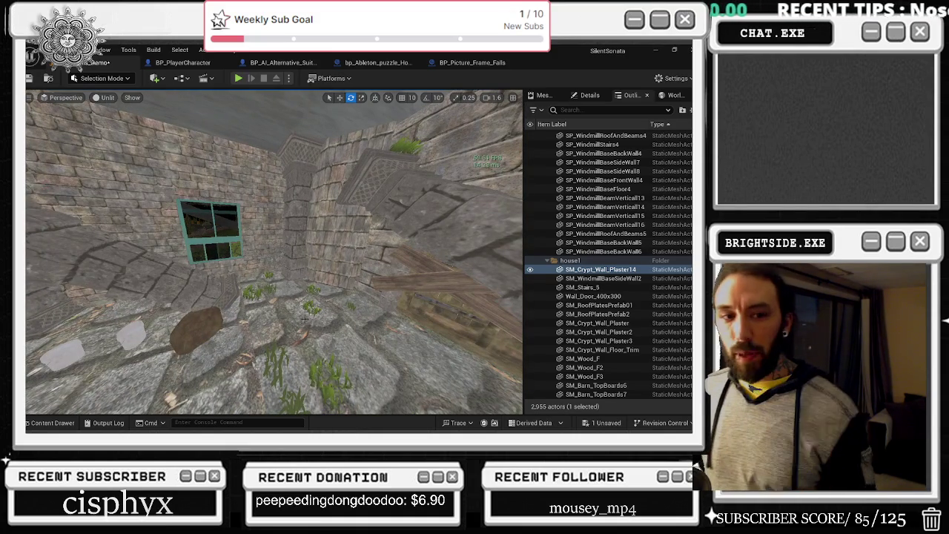
drag(391, 304, 384, 301)
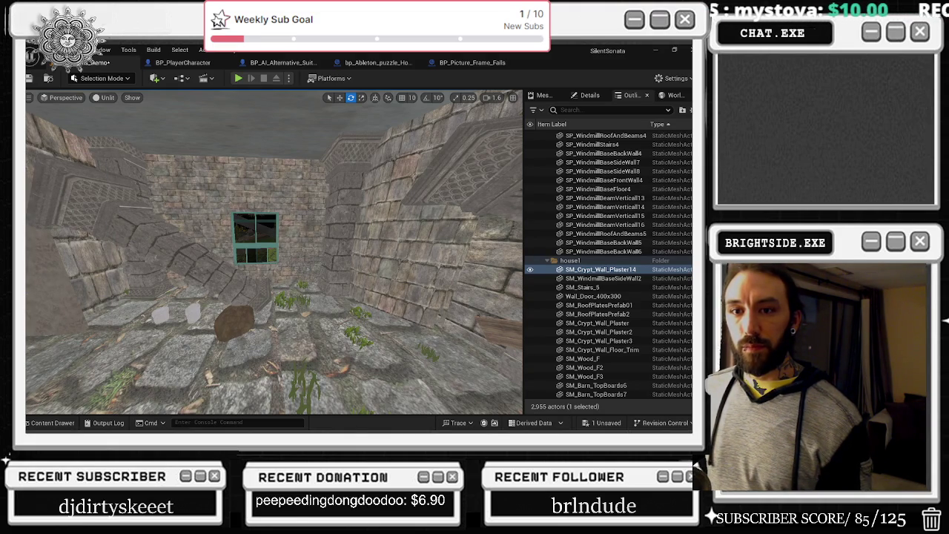
mouse_move(274, 252)
mouse_down()
mouse_move(311, 244)
mouse_move(334, 250)
mouse_move(308, 255)
mouse_move(338, 256)
mouse_up()
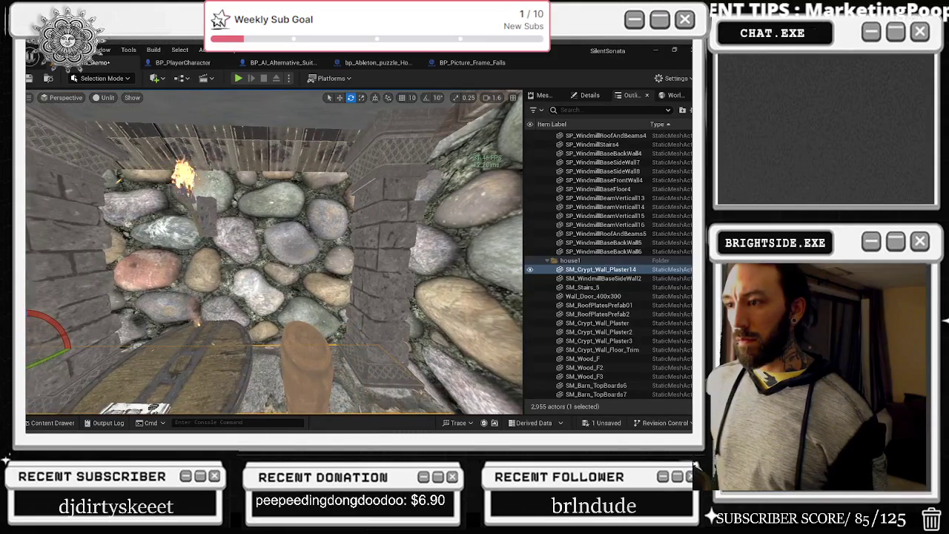
right_click(406, 129)
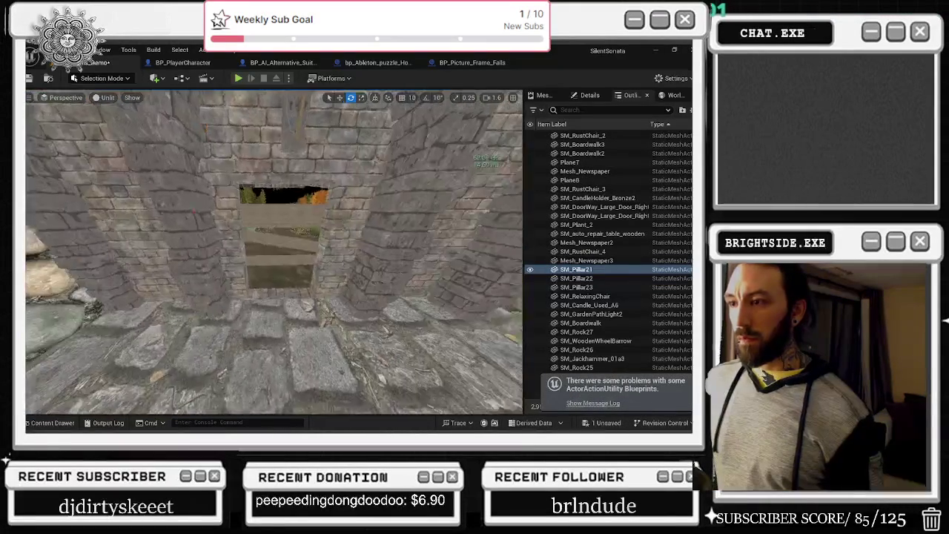
key(f)
Step: Duplicate SM_Half_Arch2 and SM_Half_Arch with Ctrl+D and move the copies left along the wall
scroll(195, 276, down, 5)
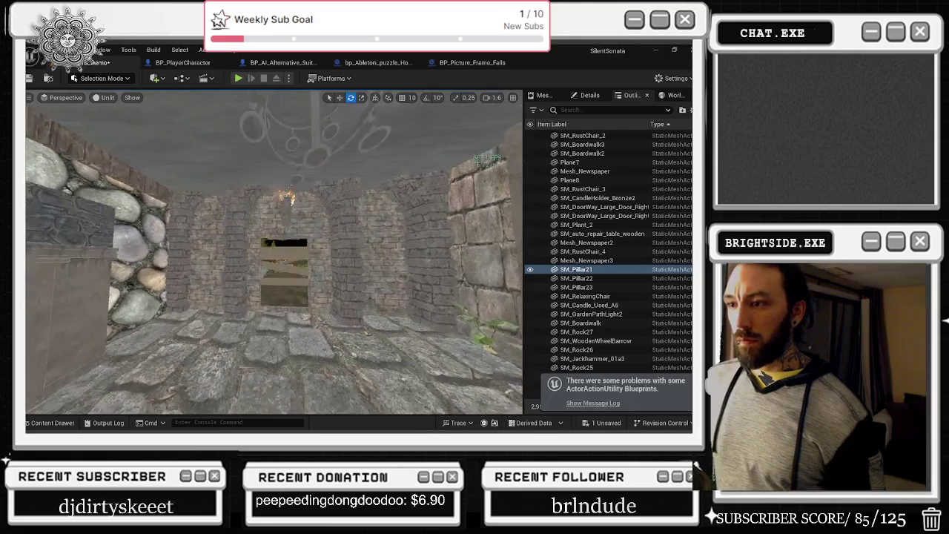
click(245, 222)
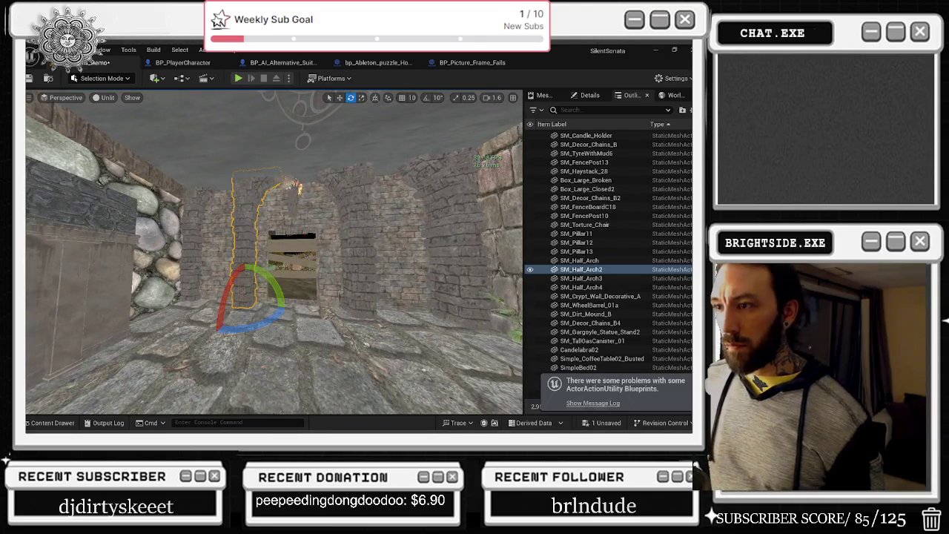
ctrl+click(367, 284)
drag(368, 284, 399, 271)
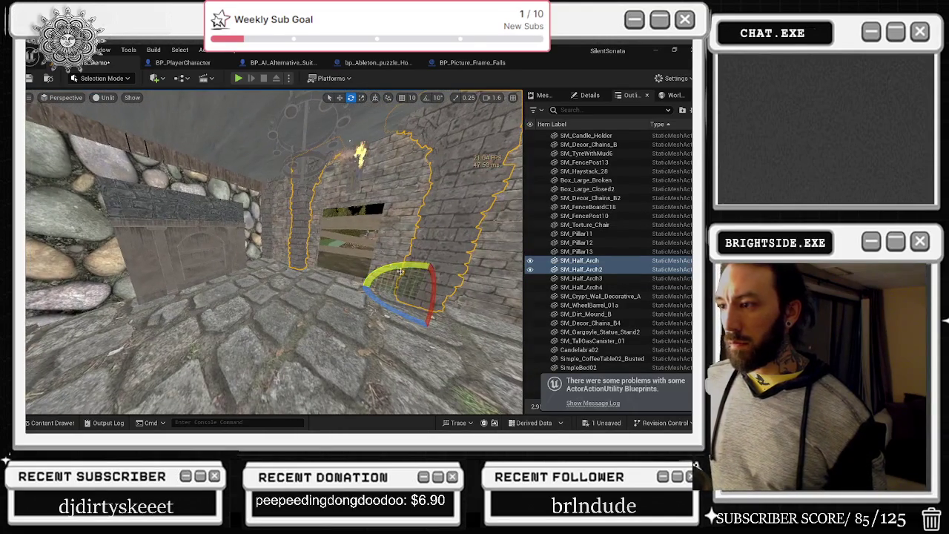
key(ctrl+d)
key(w)
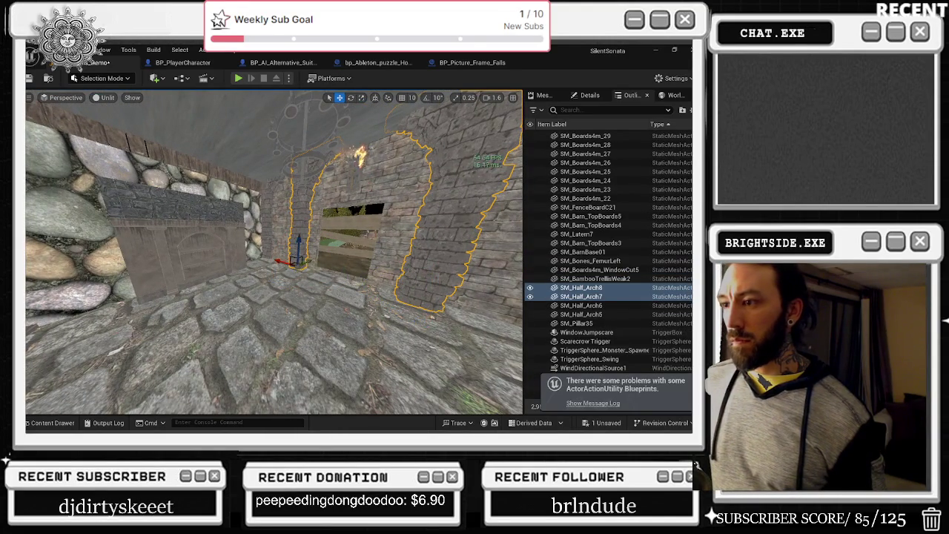
drag(310, 261, 245, 264)
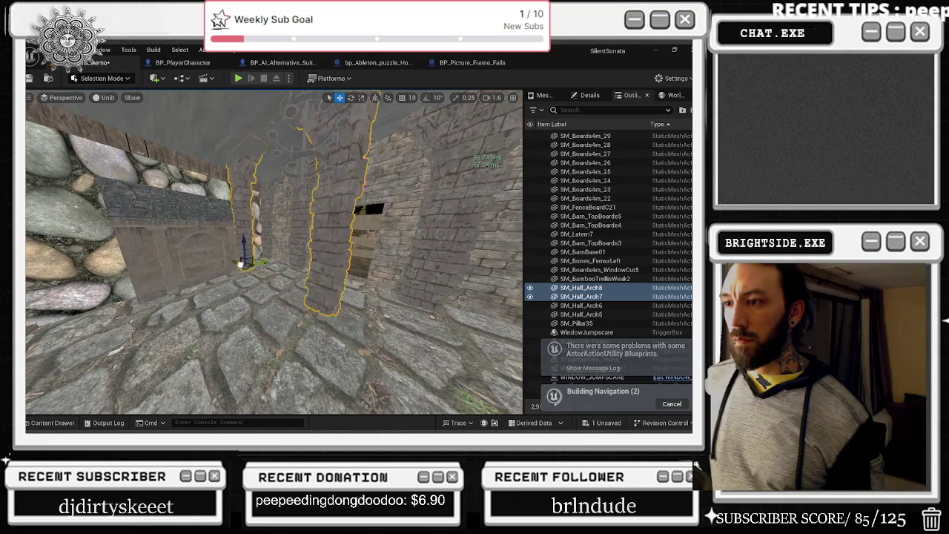
Step: Rotate the two arch copies around the vertical axis to frame the wooden door
key(e)
mouse_move(281, 268)
mouse_down()
mouse_move(244, 286)
mouse_move(270, 280)
mouse_move(232, 251)
mouse_move(252, 244)
mouse_move(246, 221)
mouse_move(272, 274)
mouse_move(307, 245)
mouse_up()
key(w)
key(e)
key(r)
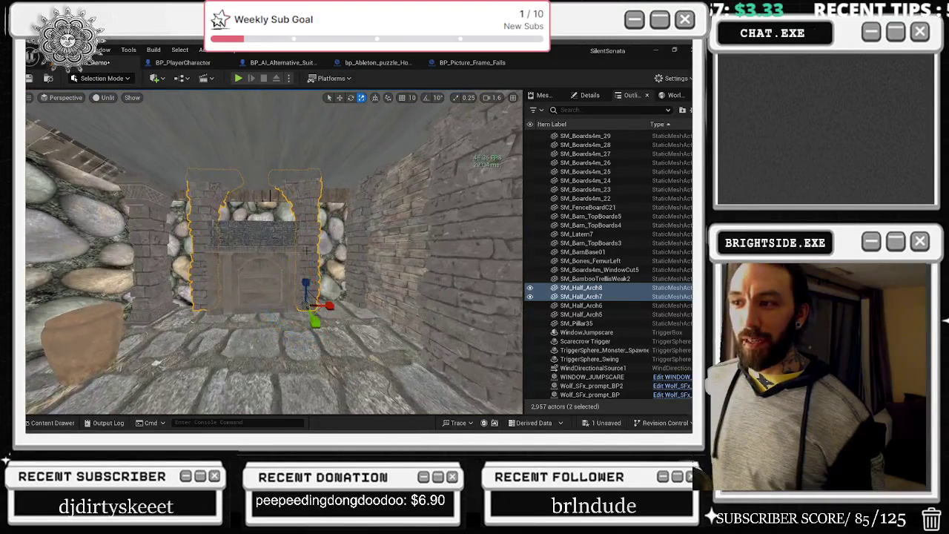
key(w)
Step: Undo a stray nudge of SM_Half_Arch8 and drop both arch copies to the floor with End
click(307, 279)
drag(307, 280, 306, 282)
key(ctrl+z)
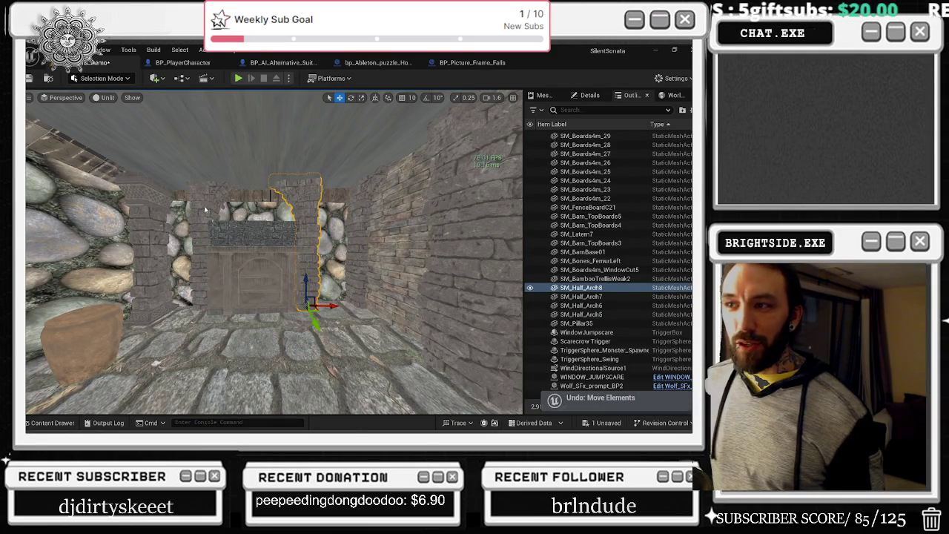
key(End)
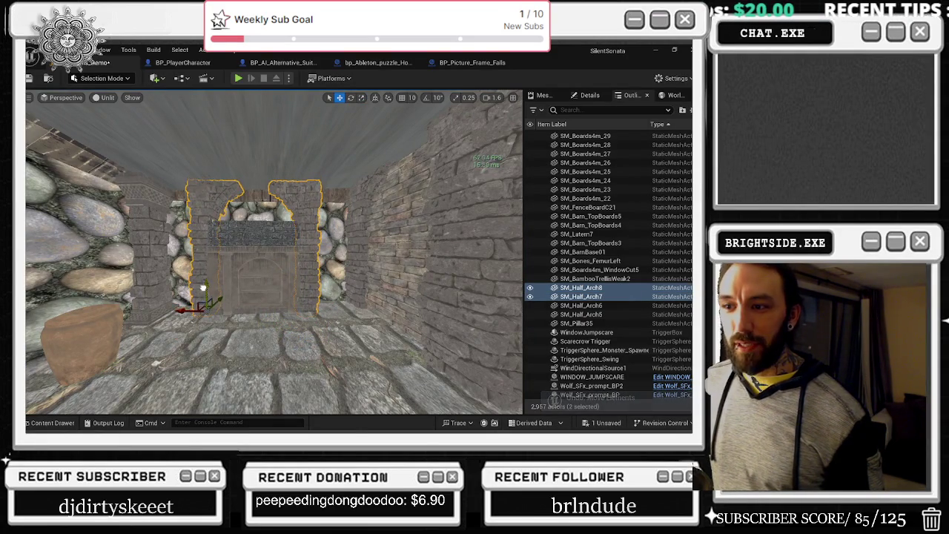
scroll(224, 279, up, 5)
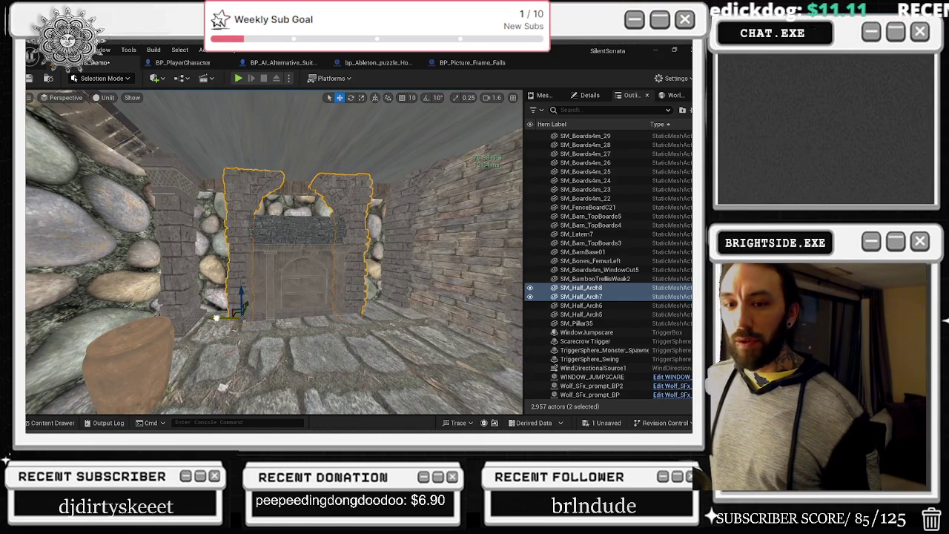
scroll(274, 252, down, 10)
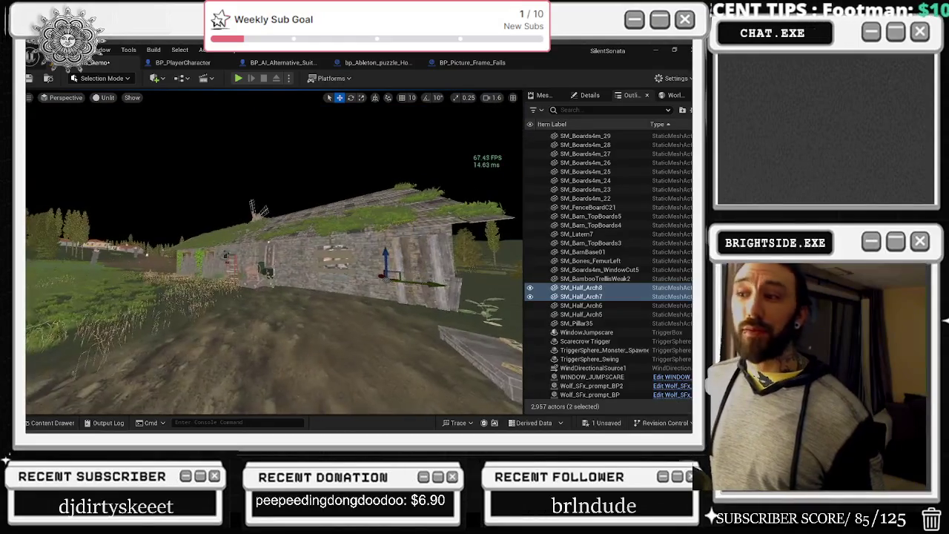
scroll(275, 252, up, 10)
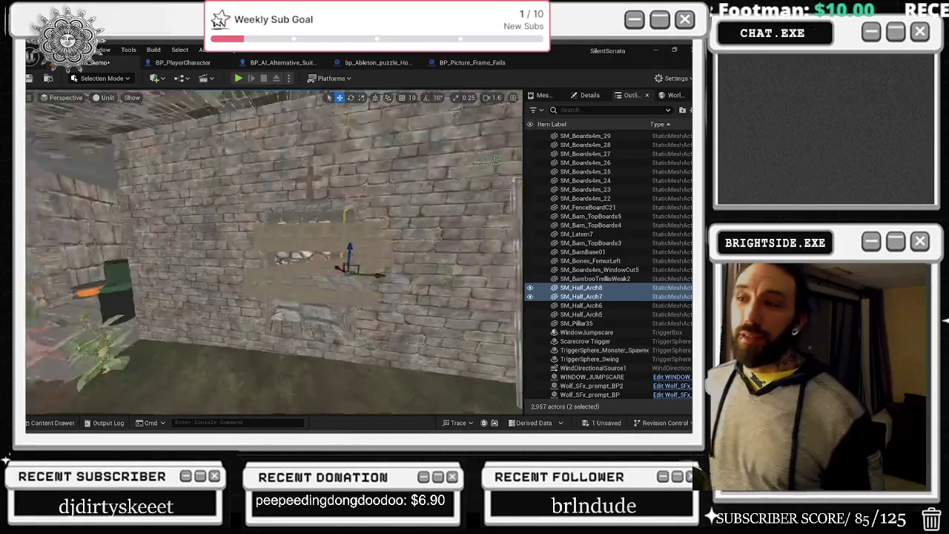
scroll(274, 252, up, 10)
scroll(274, 252, up, 5)
scroll(275, 252, up, 2)
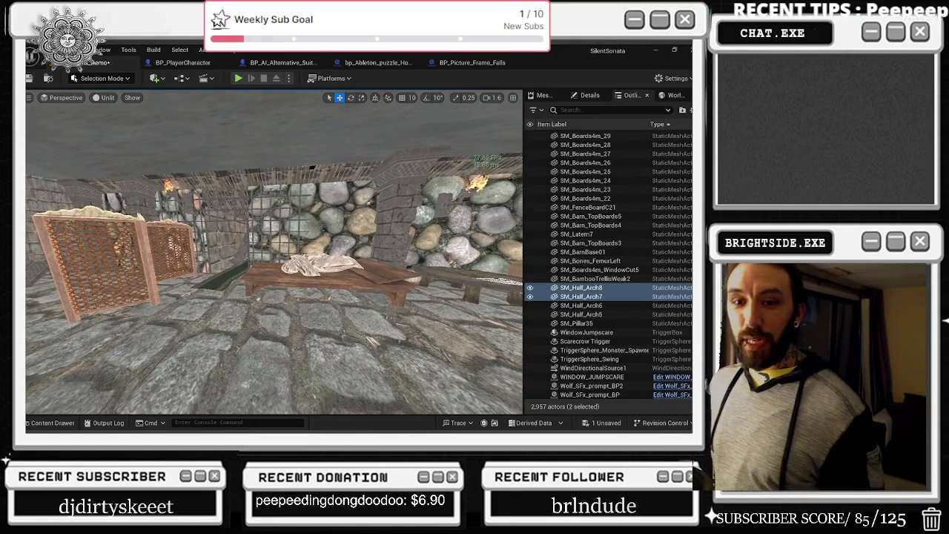
drag(275, 280, 274, 280)
click(274, 279)
drag(271, 222, 271, 223)
click(259, 239)
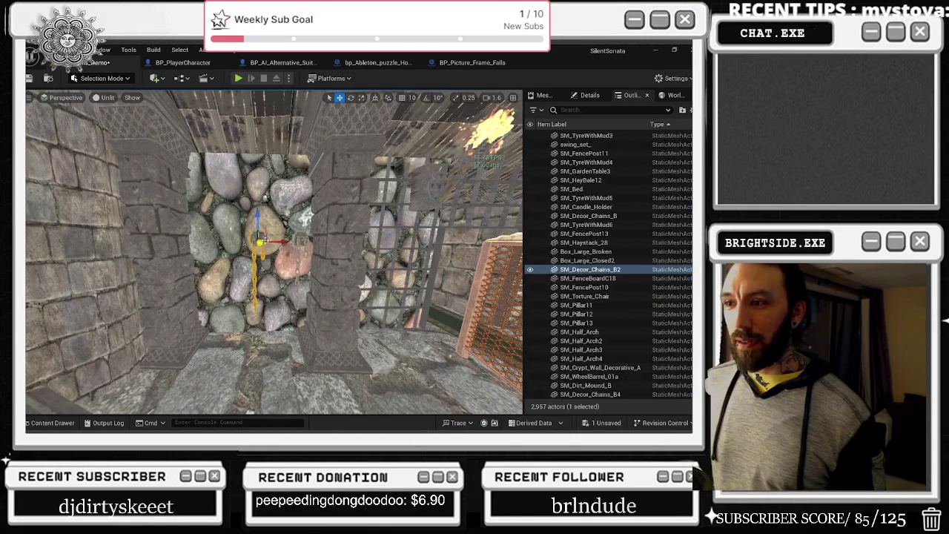
ctrl+click(300, 239)
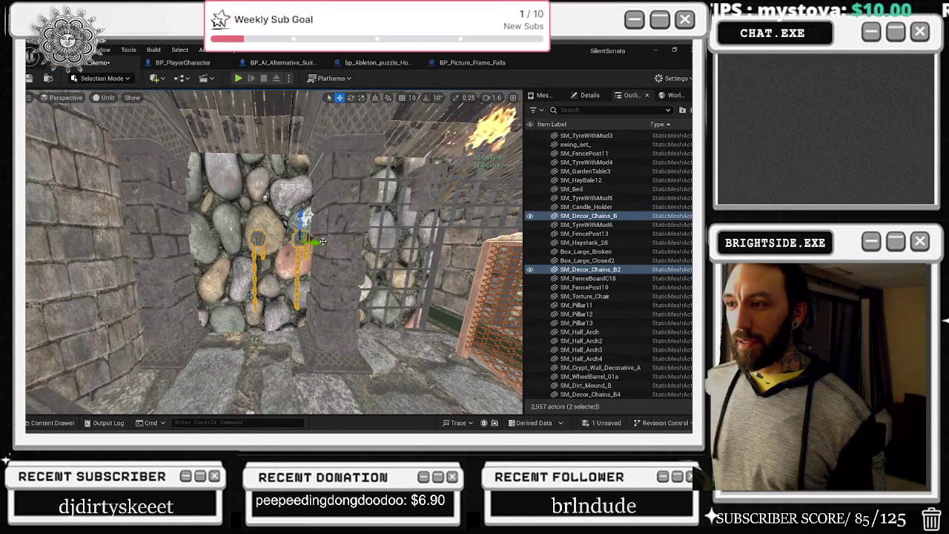
drag(301, 239, 278, 242)
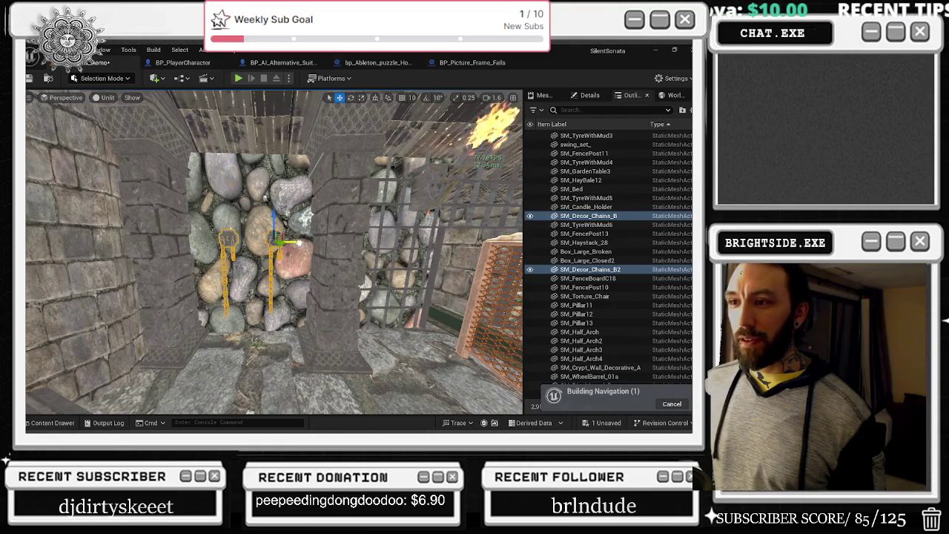
key(f)
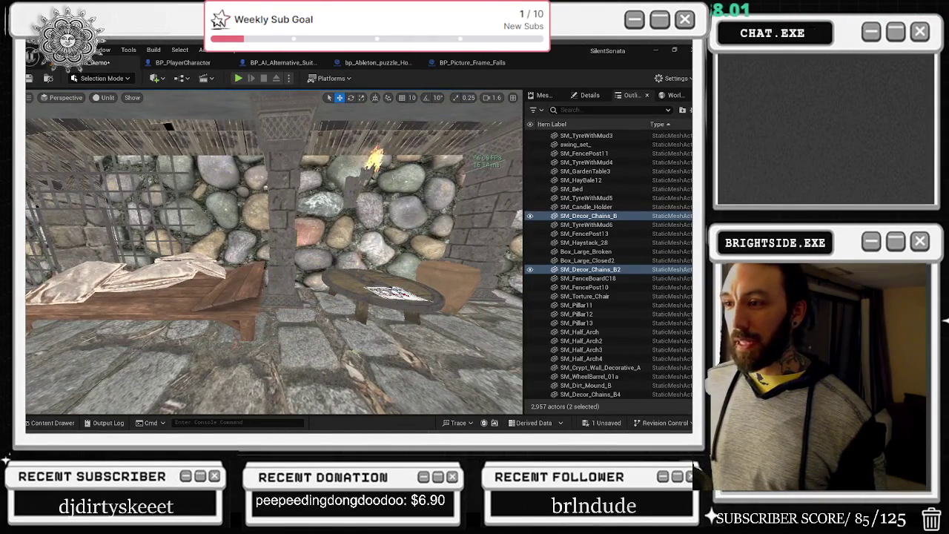
click(293, 300)
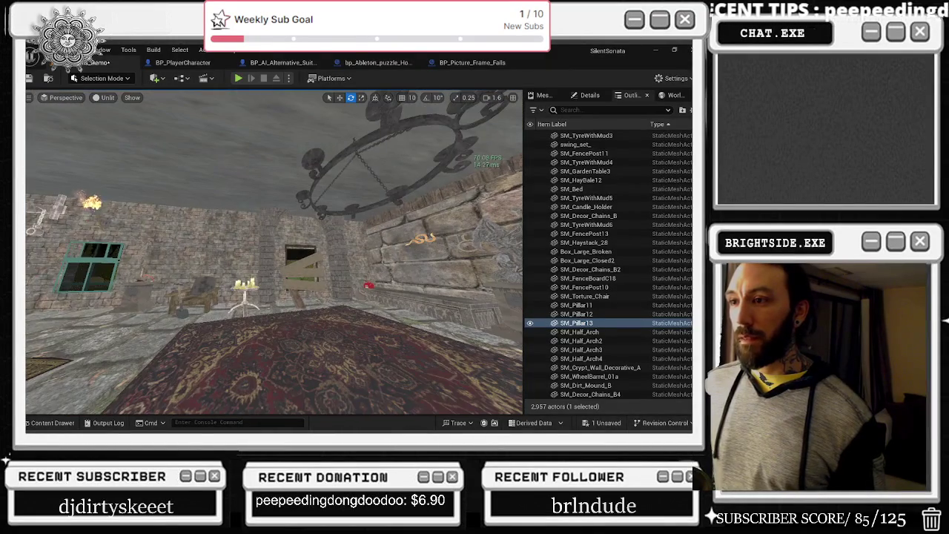
Step: Switch to Lit view and select plaster panel SM_Crypt_Wall_Plaster21 above the shrine
key(alt+4)
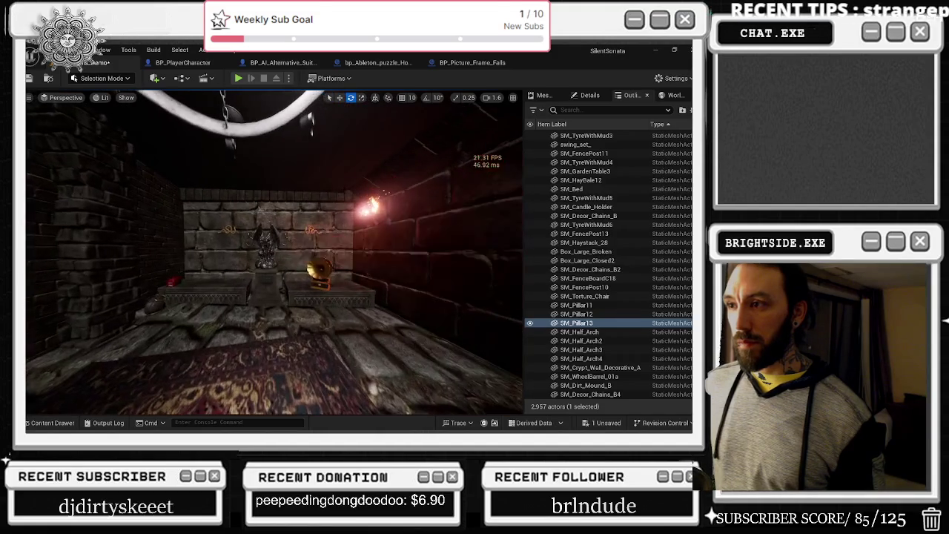
click(365, 210)
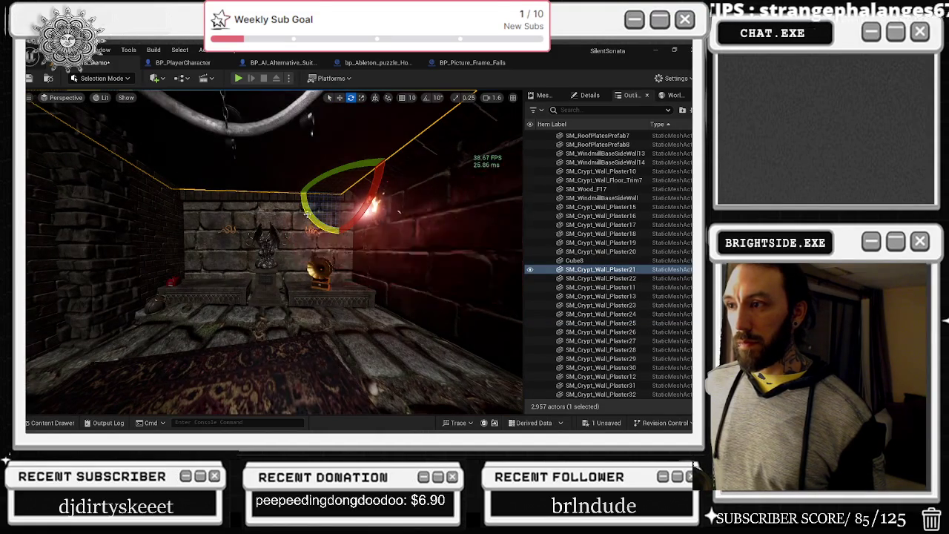
drag(311, 216, 382, 196)
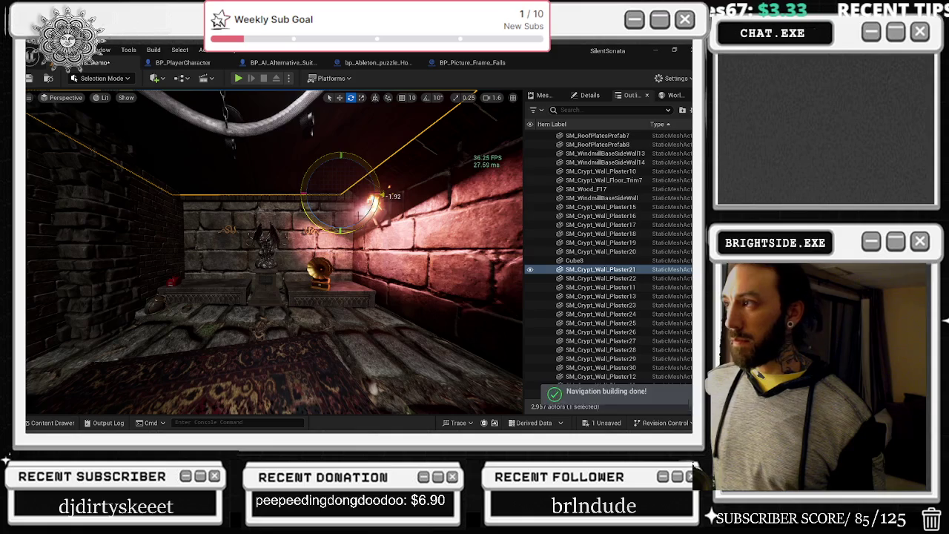
Step: Set the panel's rotation to X 90, Y 0, Z 98 in Details
click(590, 95)
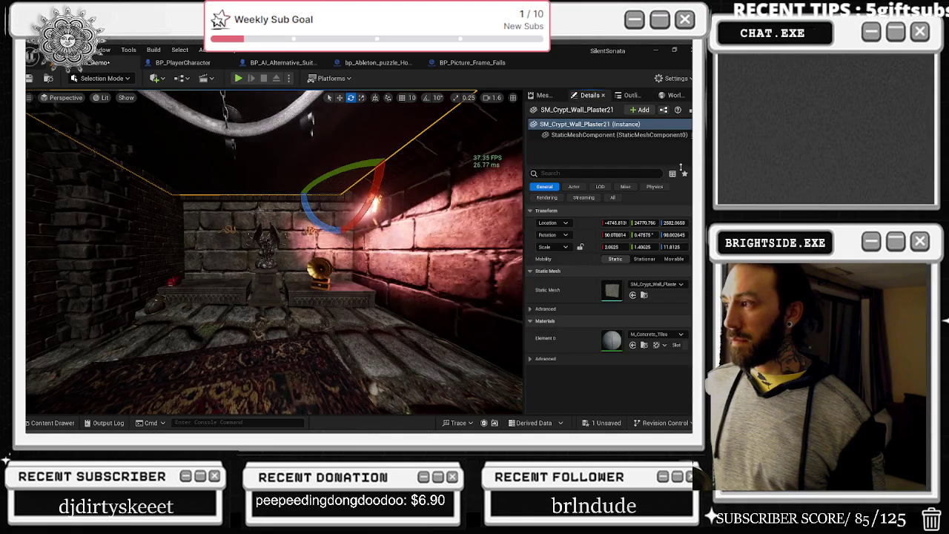
click(644, 235)
text(0)
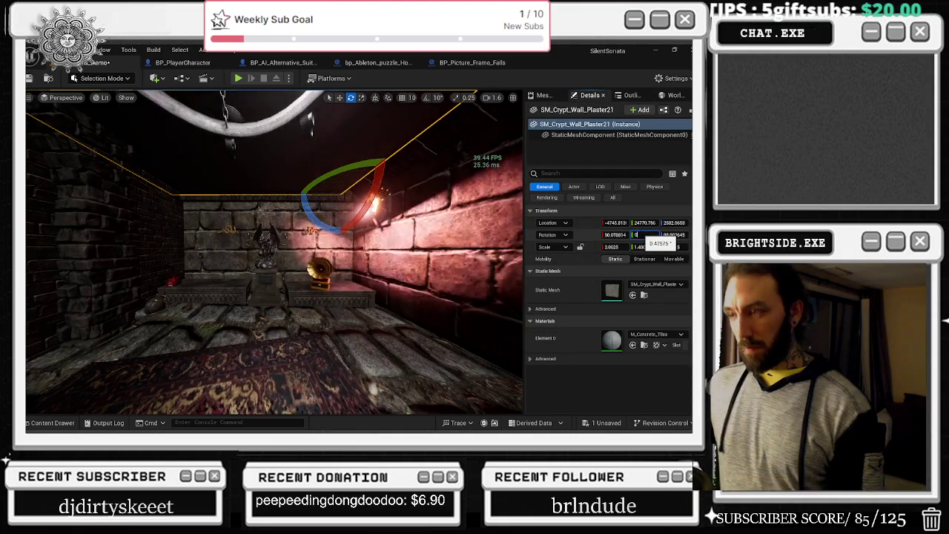
key(Return)
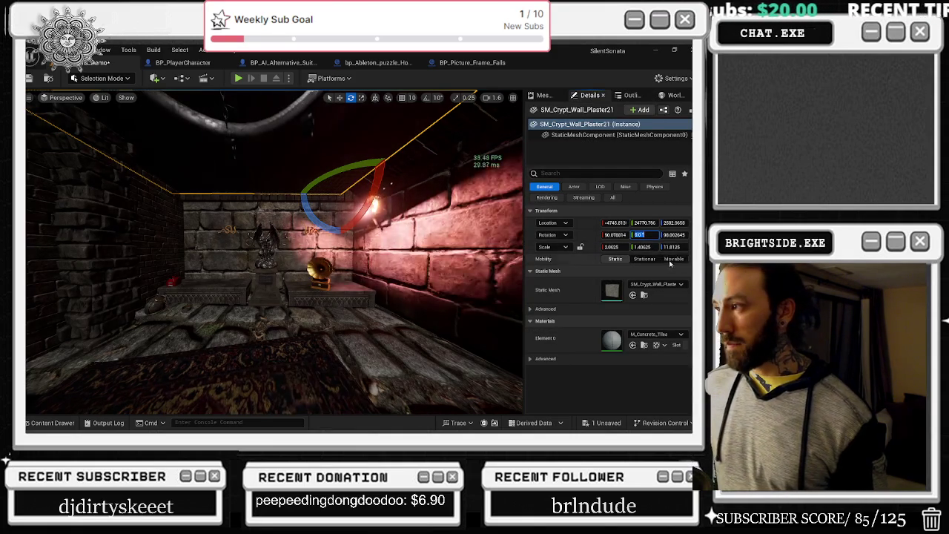
click(615, 235)
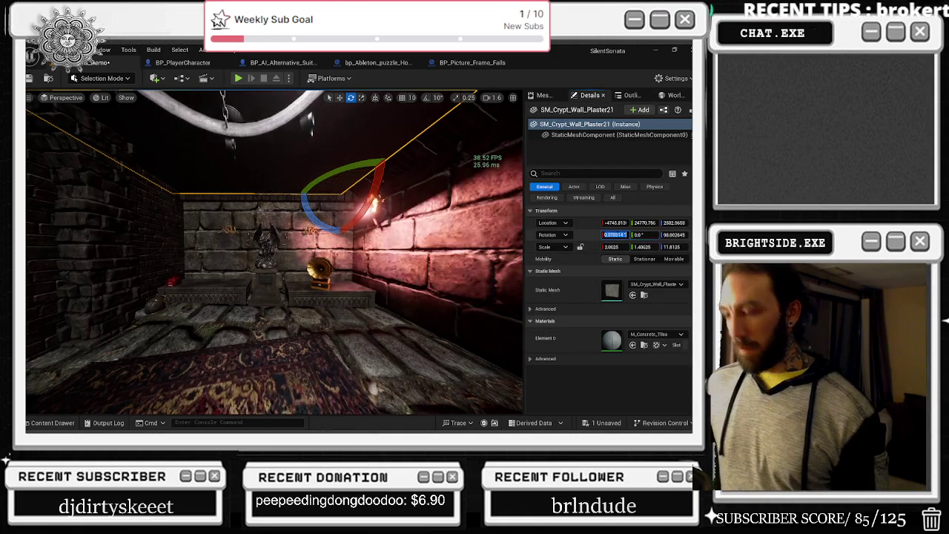
text(90)
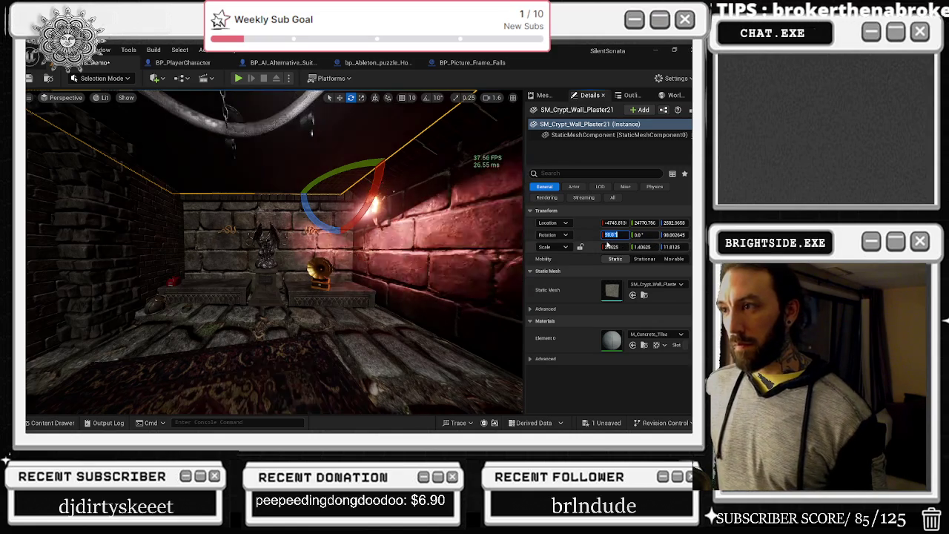
click(672, 235)
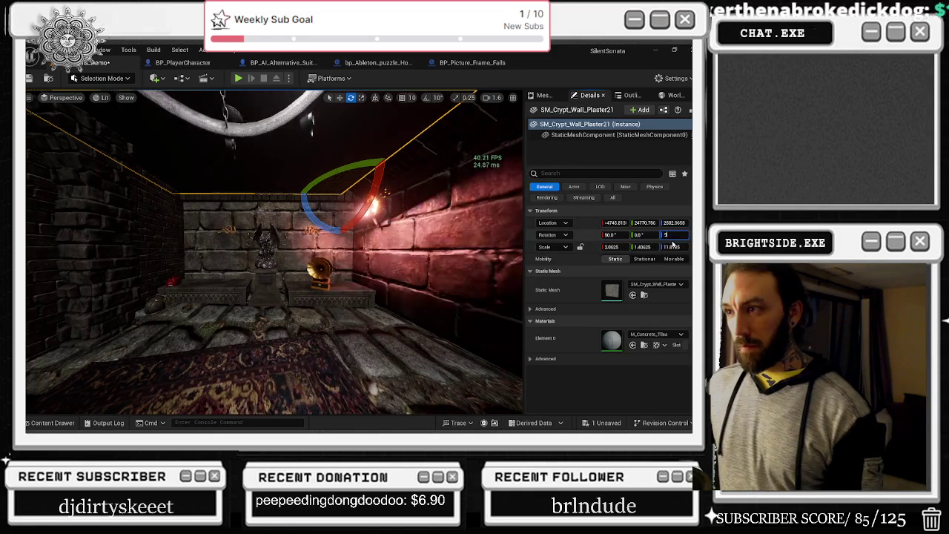
text(0)
key(Return)
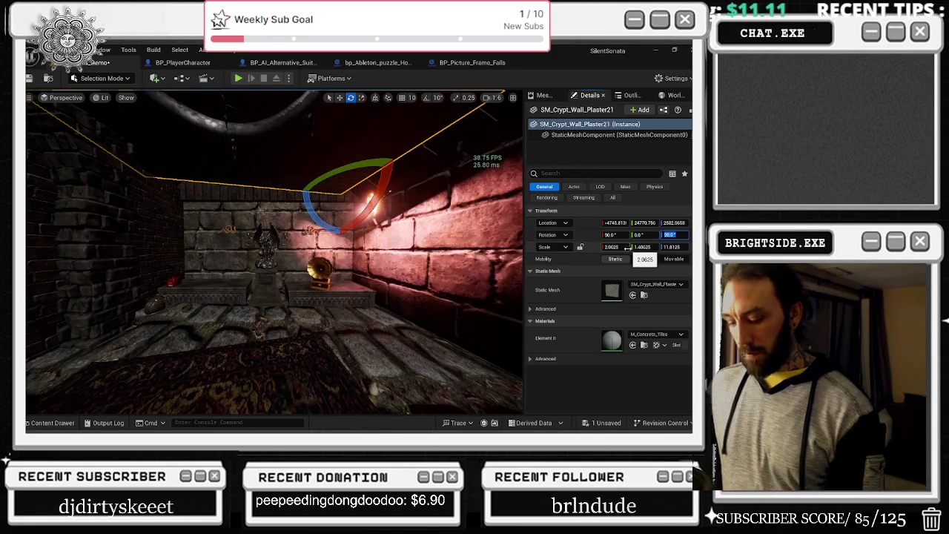
key(Return)
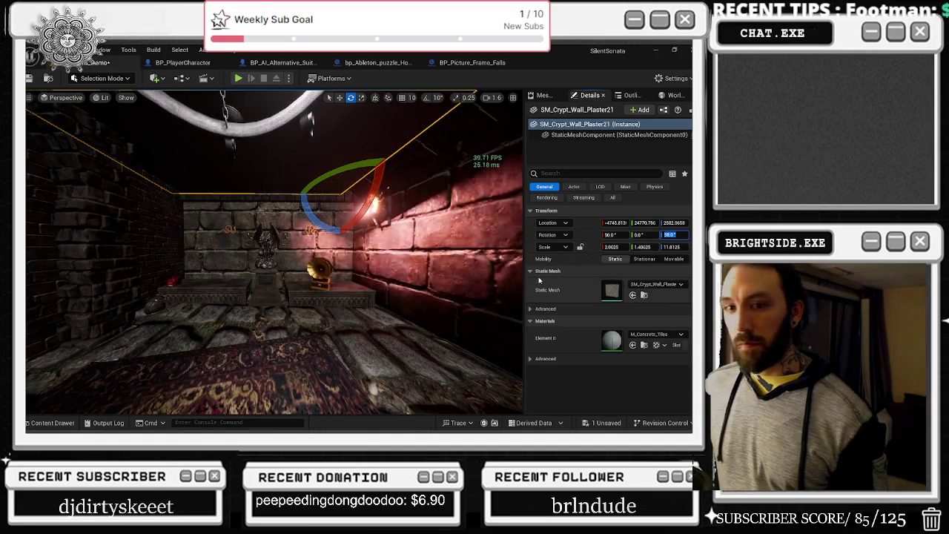
Step: Refocus on the rotated panel, nudge it slightly sideways, and select SM_Crypt_Wall_Plaster9
scroll(274, 252, down, 5)
scroll(274, 252, down, 10)
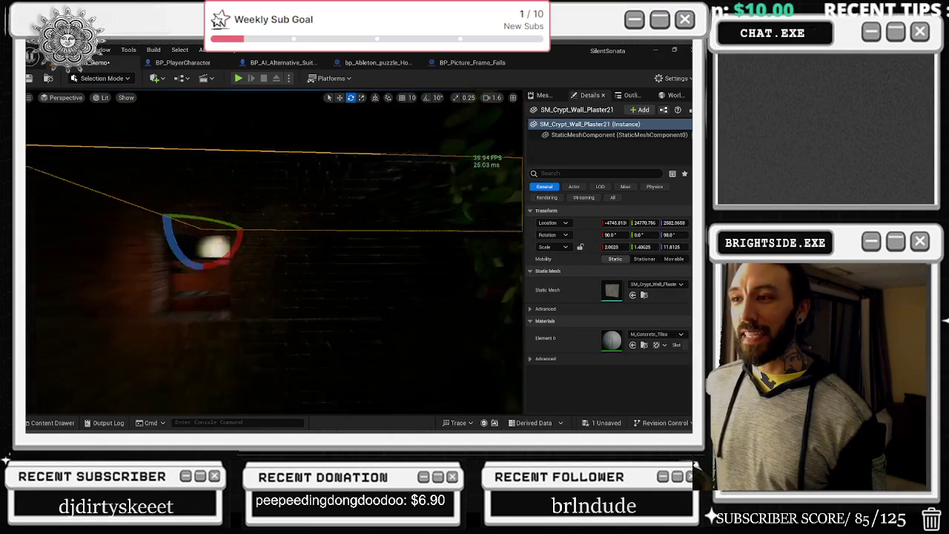
scroll(274, 252, up, 10)
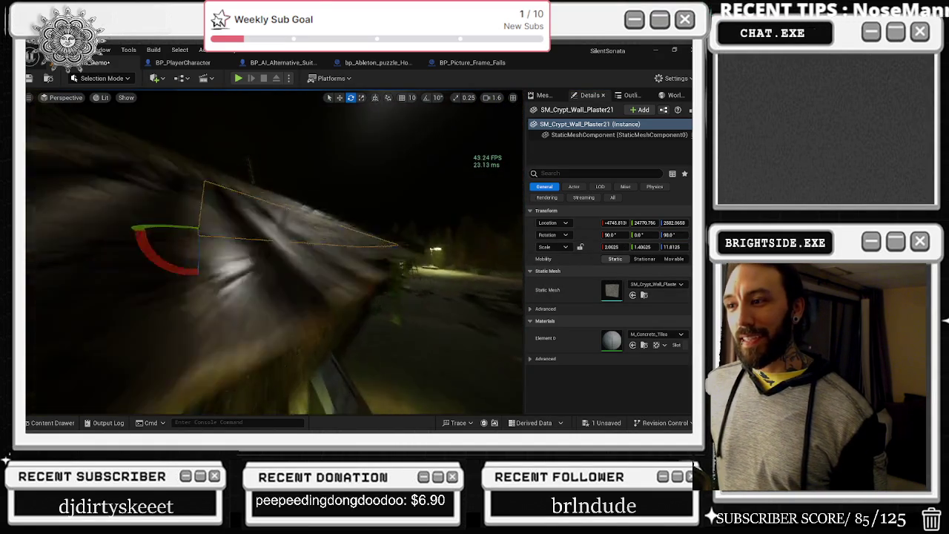
key(f)
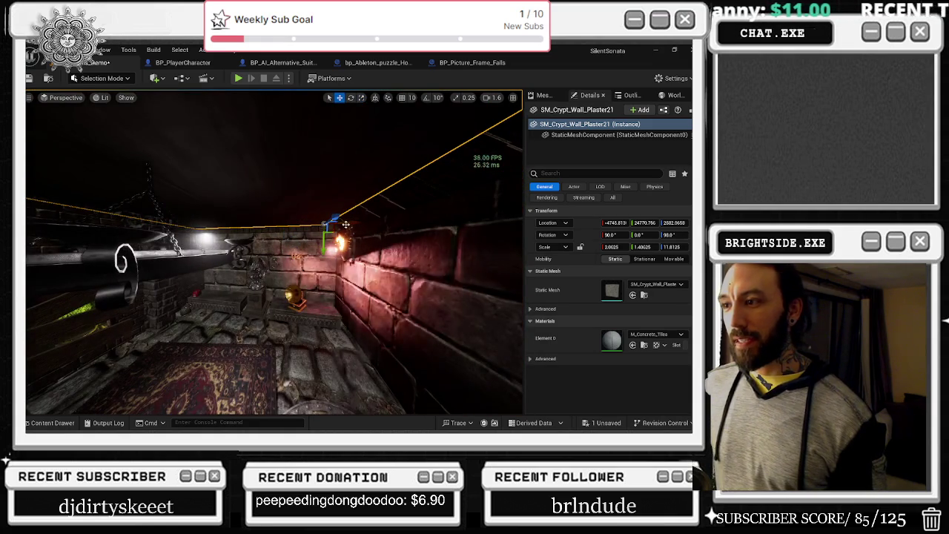
drag(350, 225, 357, 224)
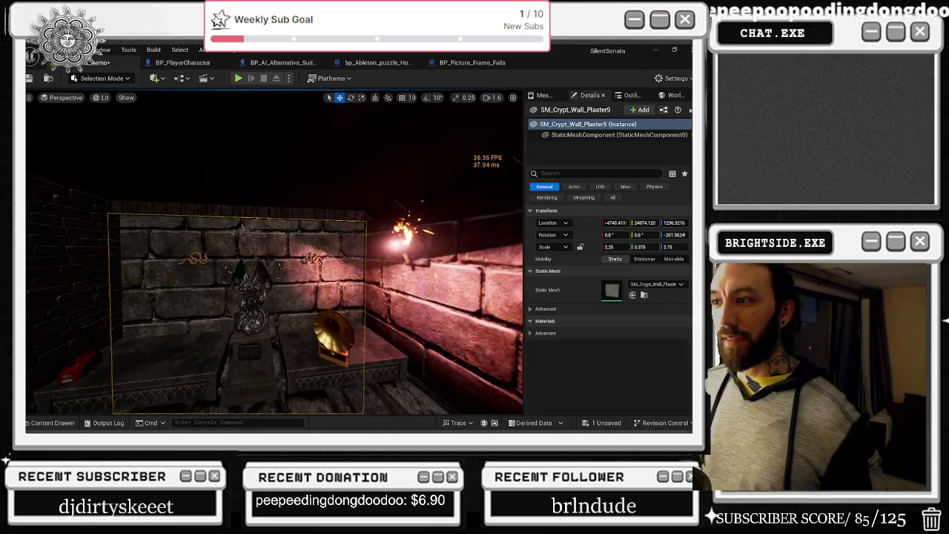
click(326, 246)
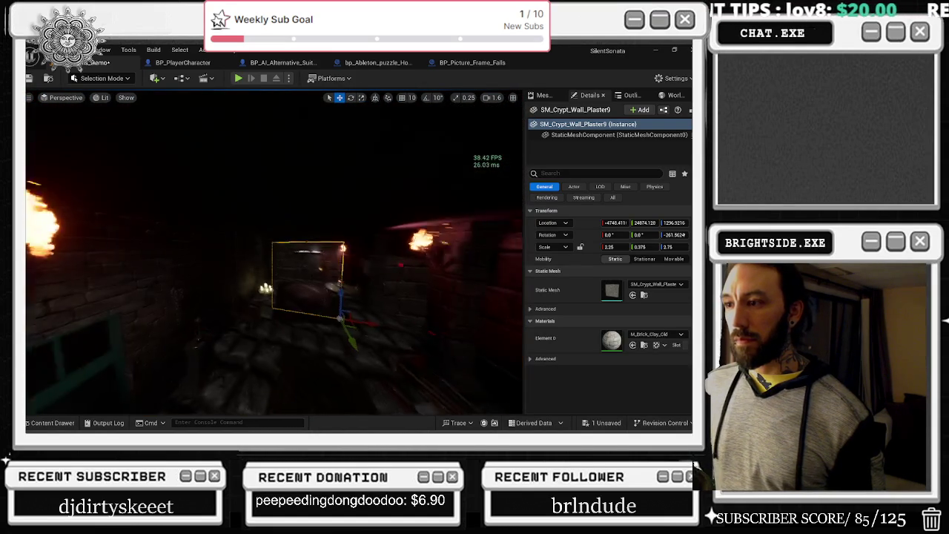
key(f)
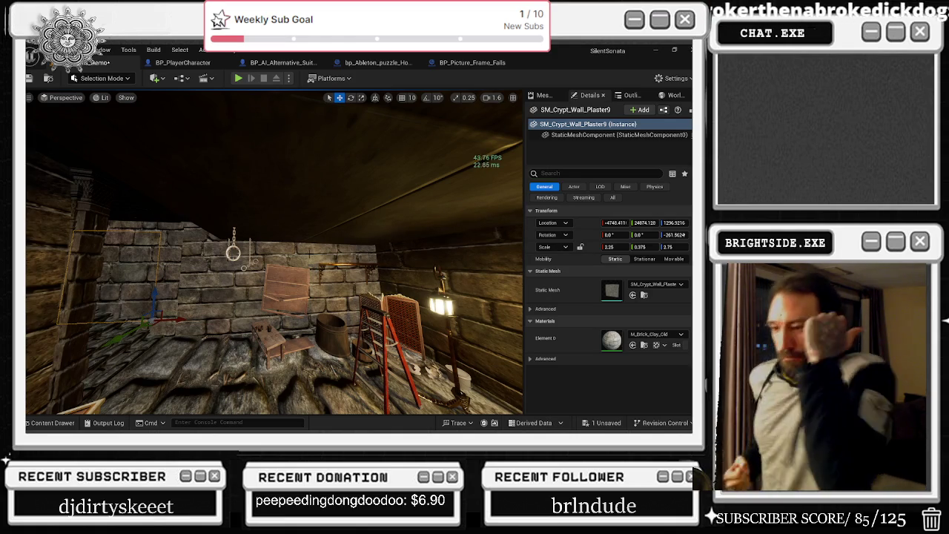
key(w)
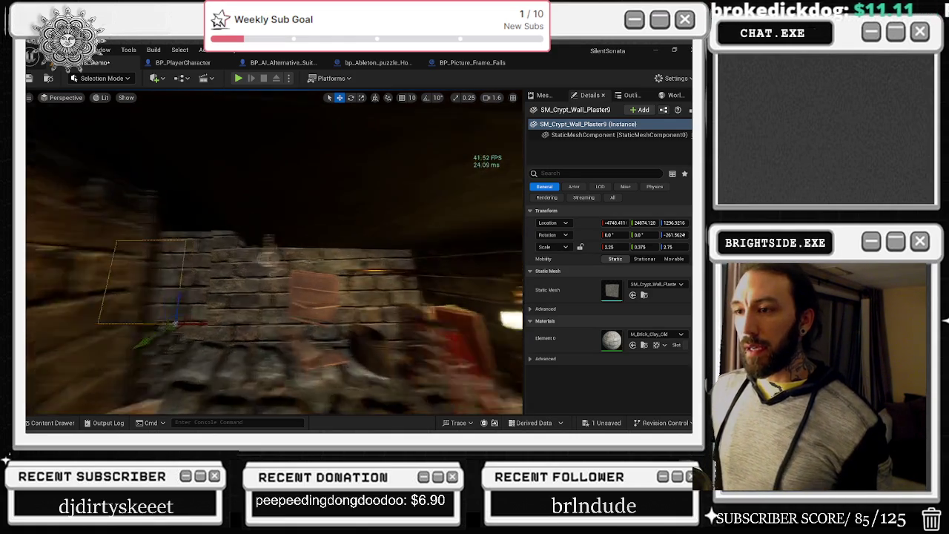
Step: In Unlit view, undo an accidental move and raise SM_Crypt_Wall_Plaster37 about five units
key(alt+3)
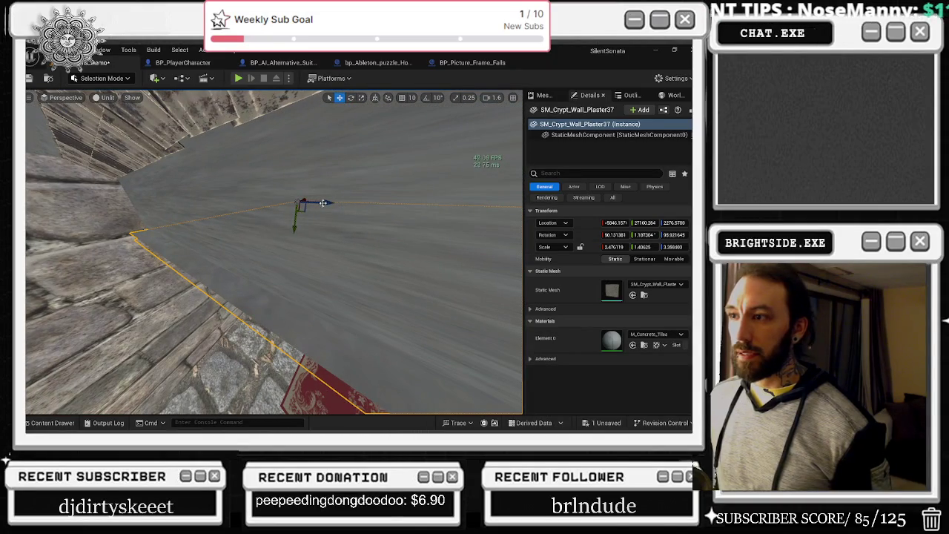
drag(304, 200, 308, 200)
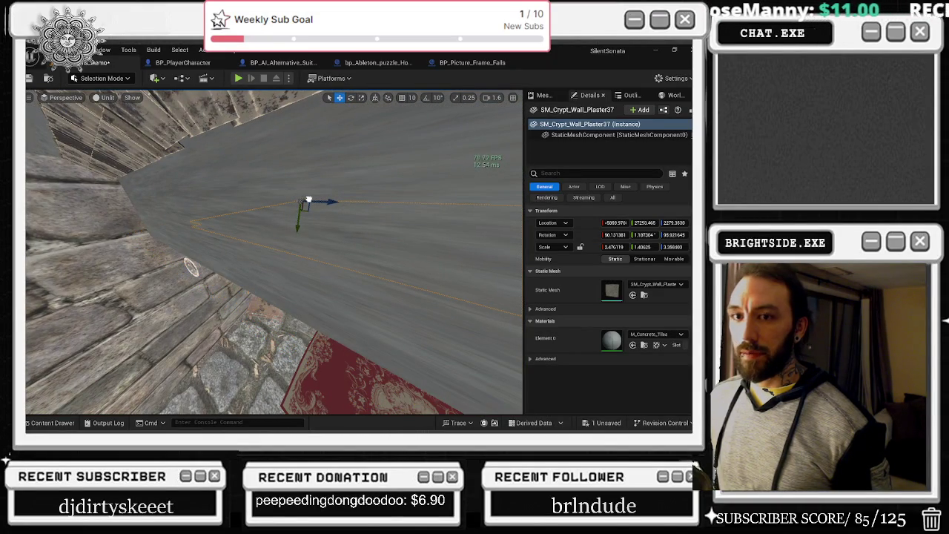
key(ctrl+z)
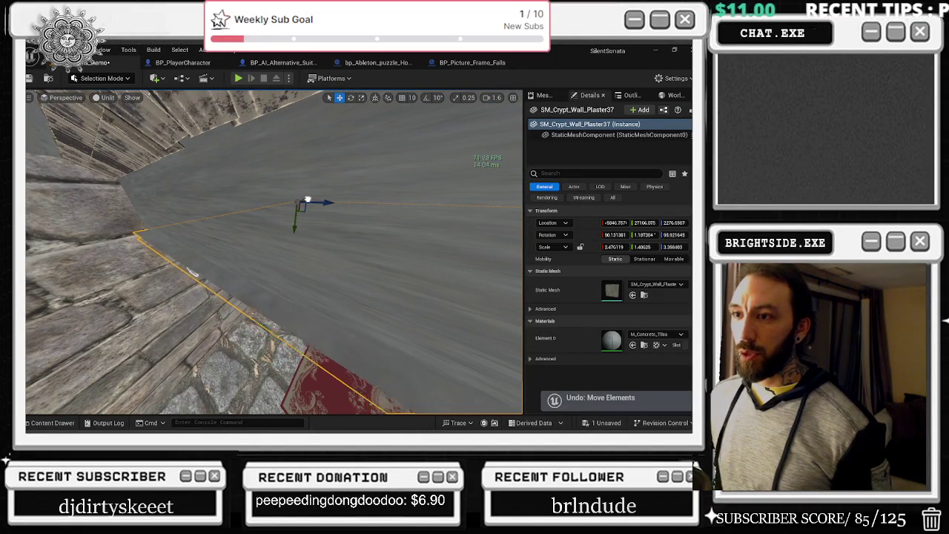
mouse_move(311, 201)
mouse_down()
mouse_move(272, 227)
mouse_move(245, 216)
mouse_move(259, 220)
mouse_up()
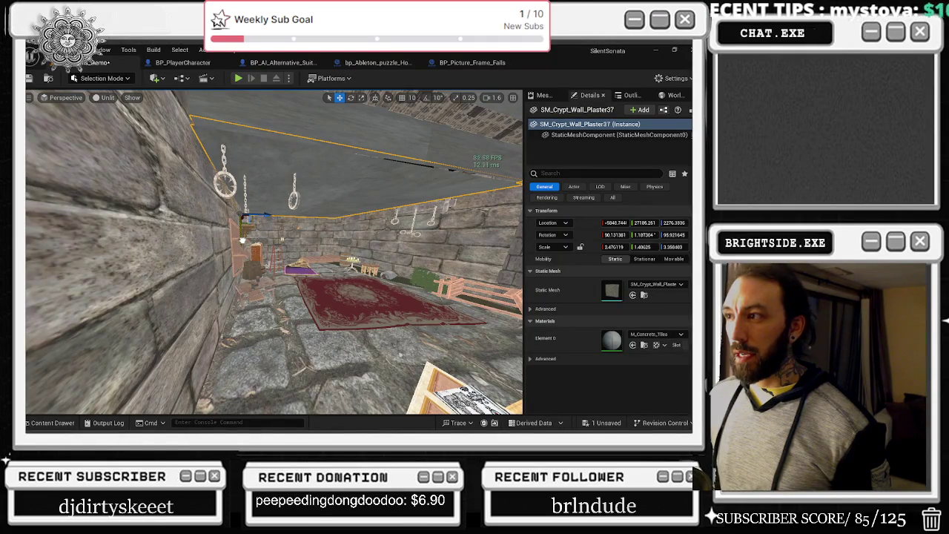
mouse_move(245, 216)
mouse_down()
mouse_move(219, 222)
mouse_move(232, 233)
mouse_up()
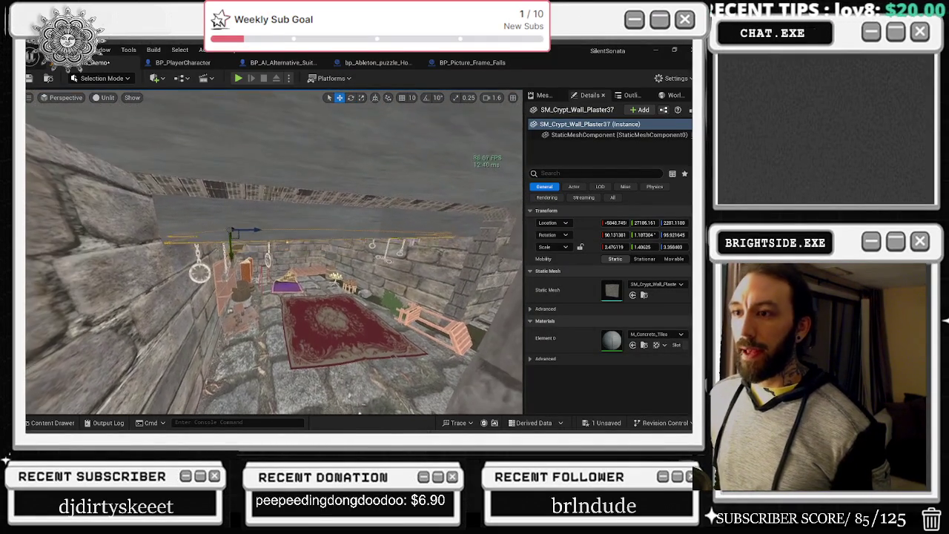
Step: Select brick wall panel SM_Crypt_Wall_Plaster47 and pull the view back across the room
click(297, 252)
drag(296, 252, 238, 230)
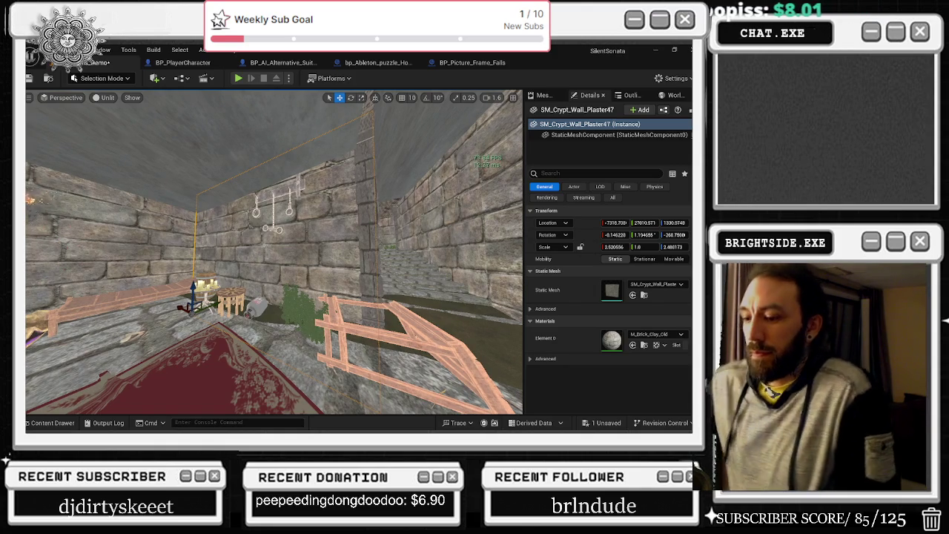
mouse_move(237, 229)
mouse_down()
mouse_move(197, 197)
mouse_move(332, 307)
mouse_up()
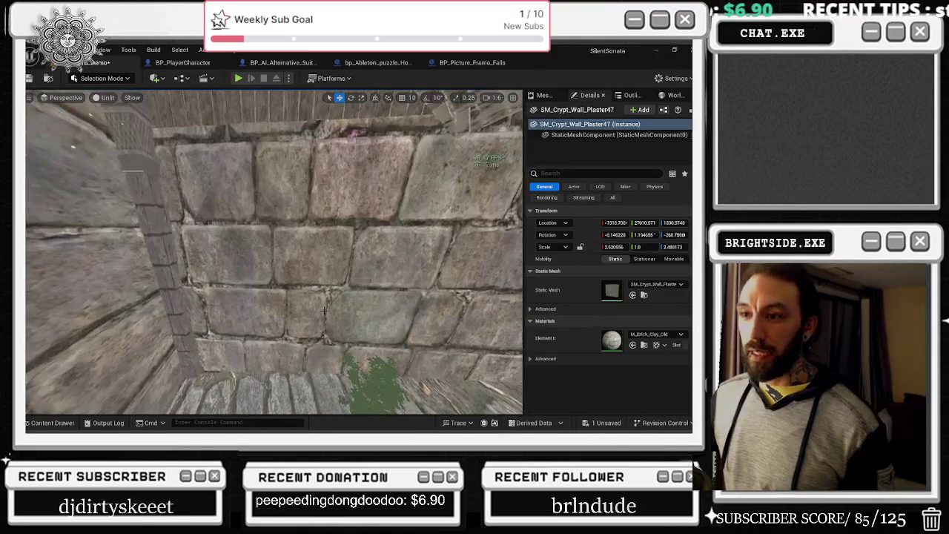
click(170, 272)
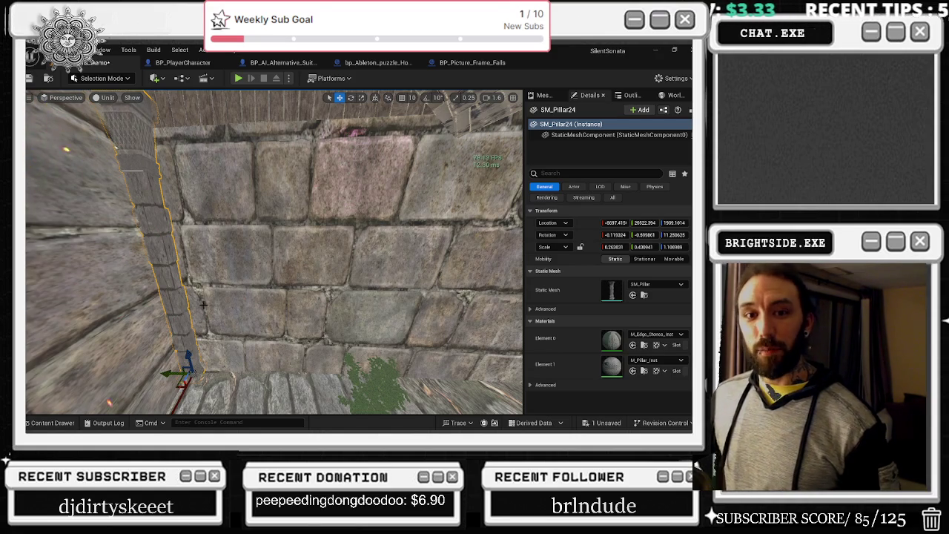
drag(260, 312, 260, 312)
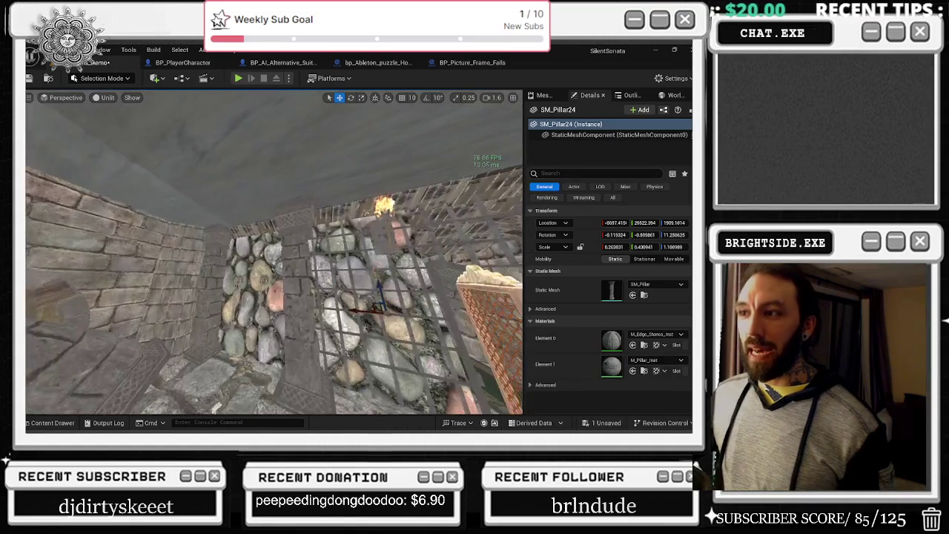
Step: Alt-drag a copy of the corridor wall pillar and switch to scaling it wider along X
drag(260, 312, 261, 312)
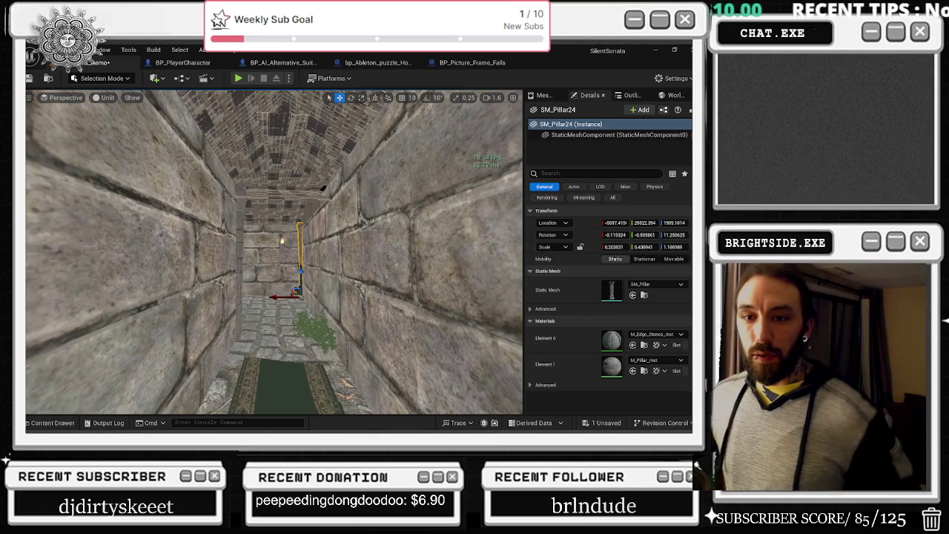
mouse_move(295, 293)
mouse_down()
mouse_move(228, 332)
mouse_move(238, 349)
mouse_move(211, 375)
mouse_move(256, 381)
mouse_move(321, 360)
mouse_move(290, 311)
mouse_move(322, 188)
mouse_up()
key(e)
key(r)
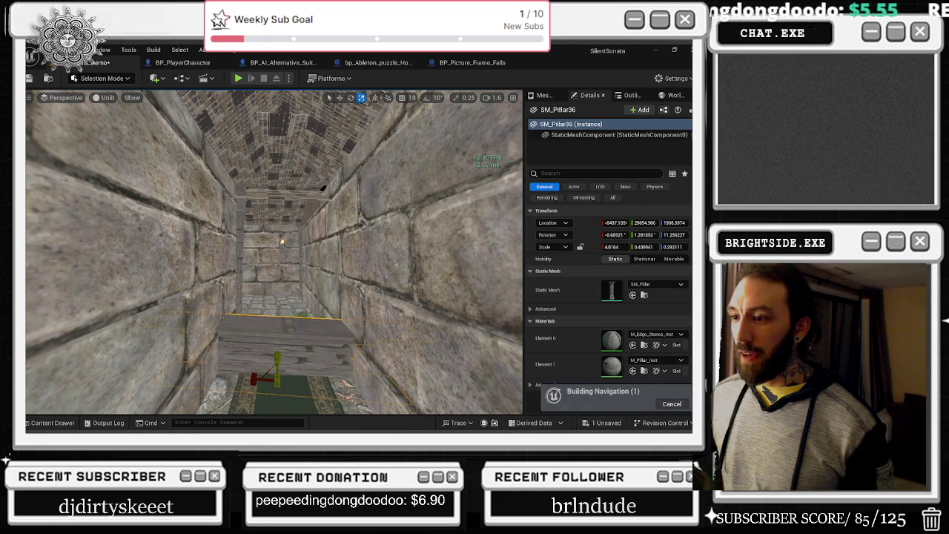
Step: Lift the widened slab up to the corridor ceiling and seat it against the vault
key(w)
mouse_move(277, 362)
mouse_down()
mouse_move(281, 222)
mouse_move(306, 162)
mouse_move(306, 118)
mouse_up()
key(e)
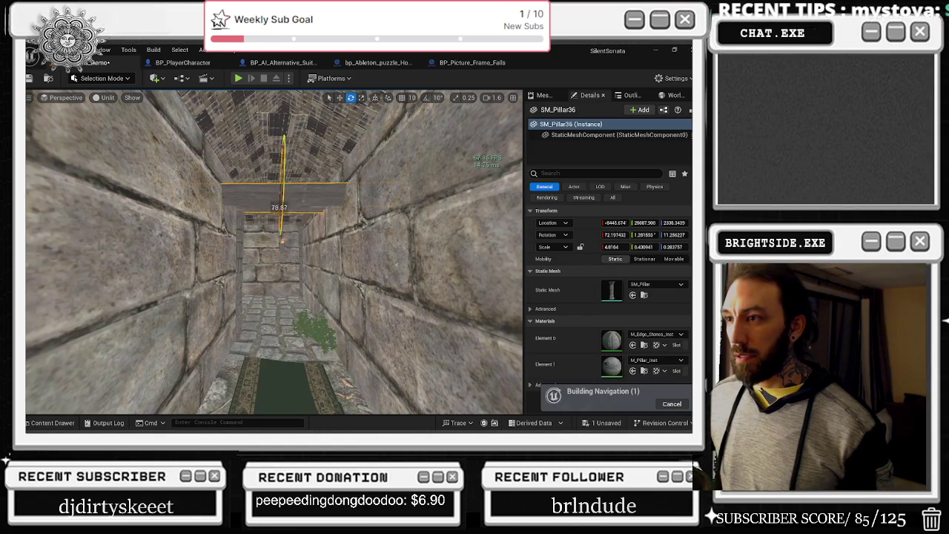
mouse_move(272, 238)
mouse_down()
mouse_move(252, 189)
mouse_move(293, 242)
mouse_up()
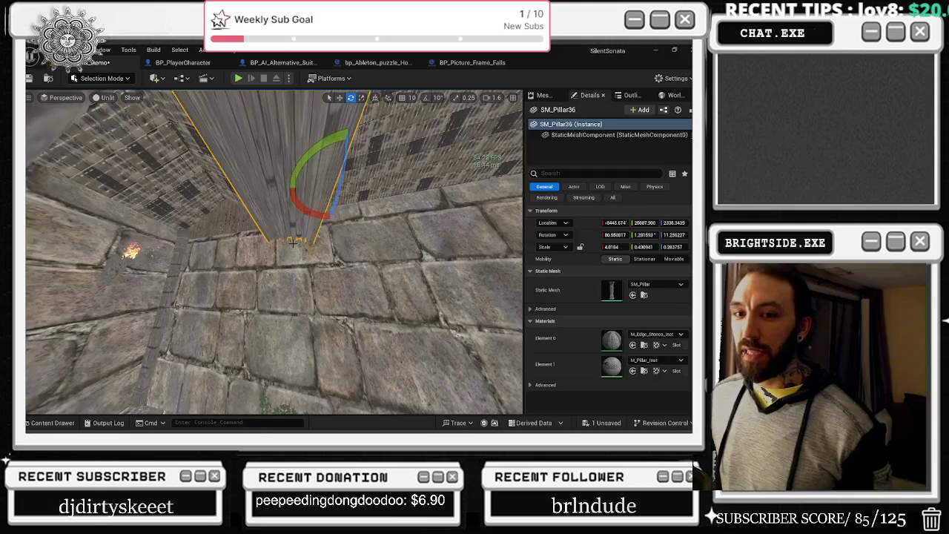
mouse_move(317, 185)
mouse_down()
mouse_move(266, 212)
mouse_move(260, 200)
mouse_move(302, 187)
mouse_up()
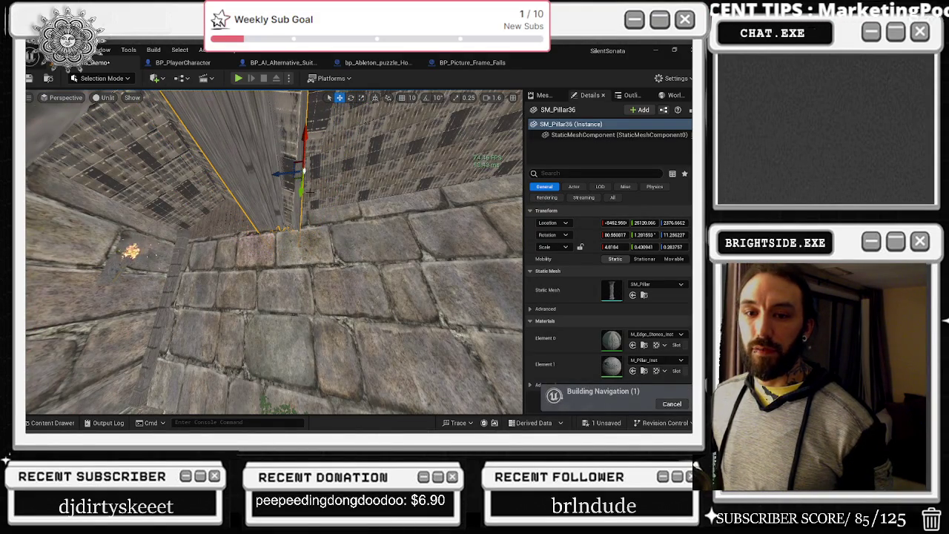
drag(307, 192, 252, 178)
key(f)
Step: Narrow the slab to about 1.84 × 0.09 and orbit the corridor to check its fit
key(e)
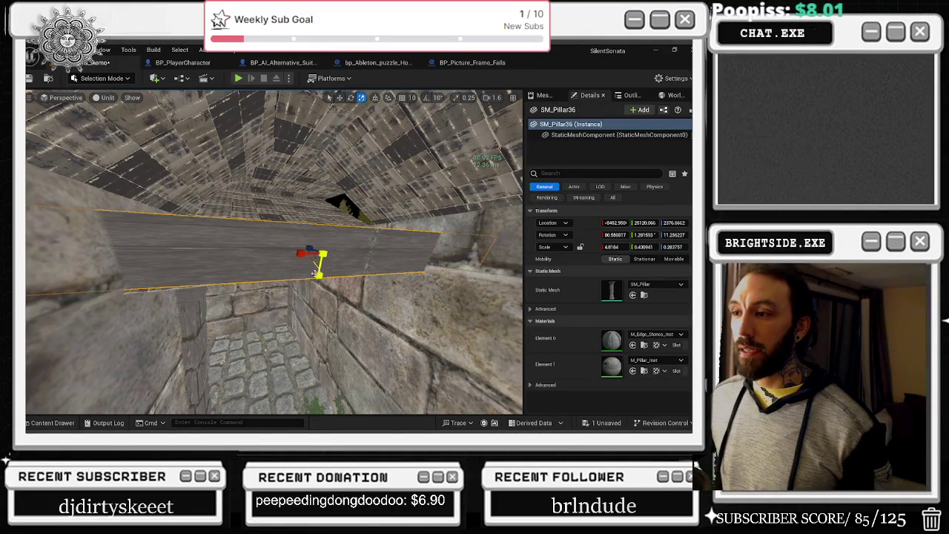
drag(319, 274, 321, 261)
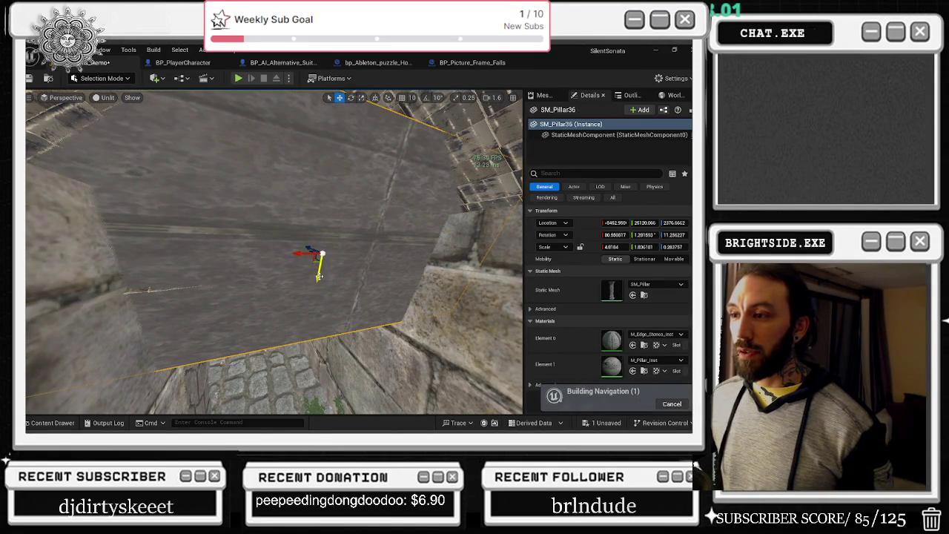
key(f)
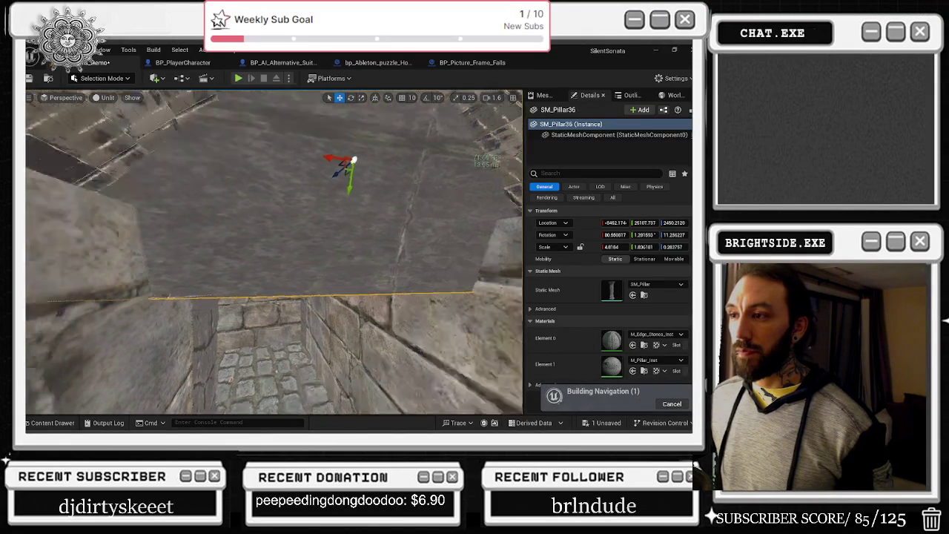
key(e)
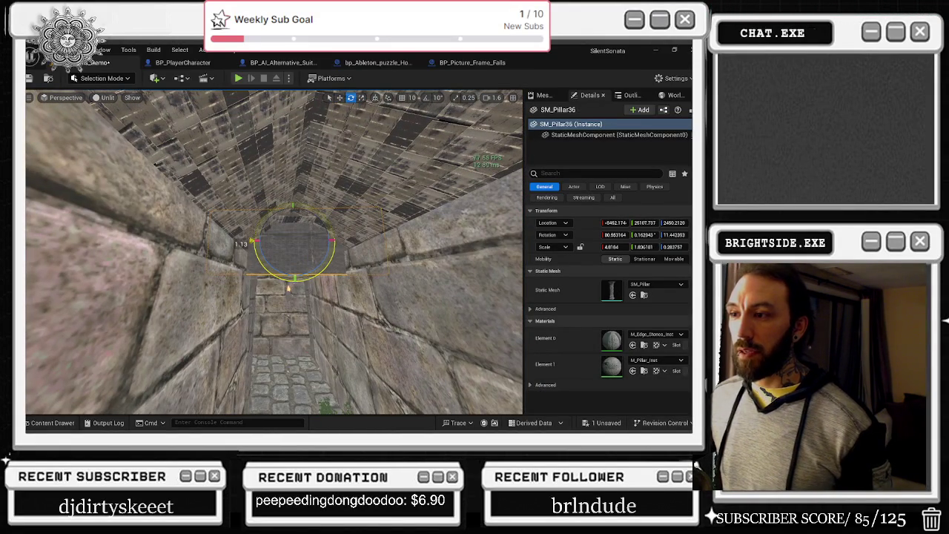
mouse_move(294, 251)
mouse_down()
mouse_move(347, 247)
mouse_move(365, 256)
mouse_move(342, 245)
mouse_up()
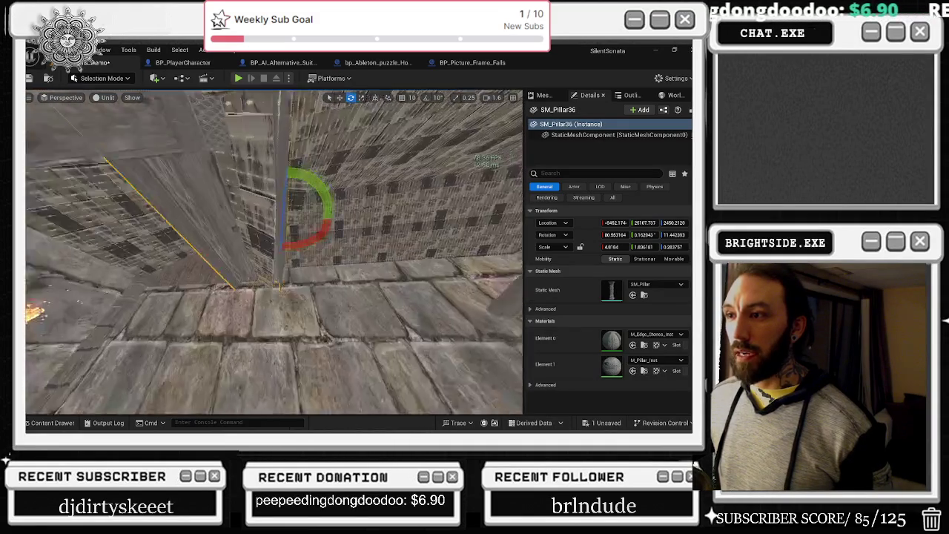
drag(343, 244, 329, 238)
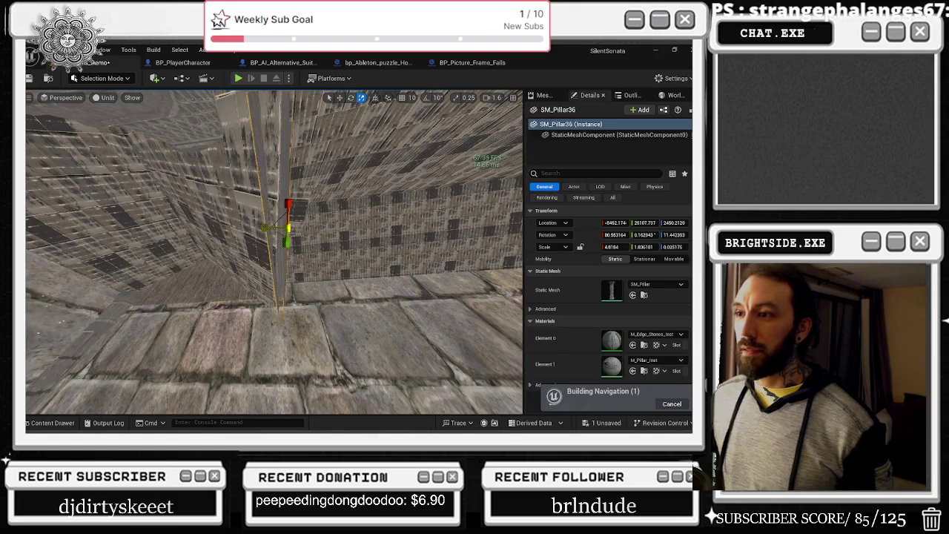
drag(402, 265, 392, 260)
click(52, 423)
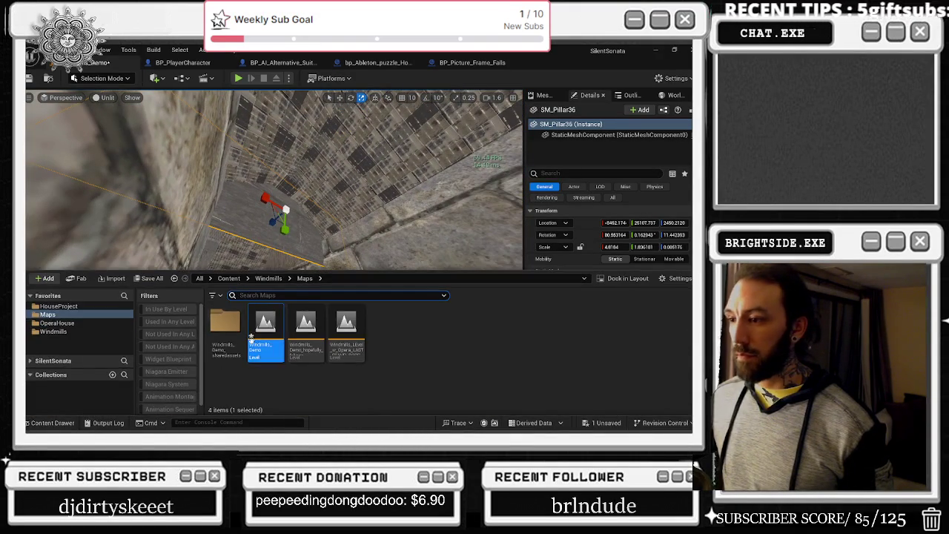
Step: Swap SM_Pillar36's static mesh for SM_Ceiling_Arch_B from the Dungeon meshes
drag(311, 201, 304, 196)
key(ctrl+space)
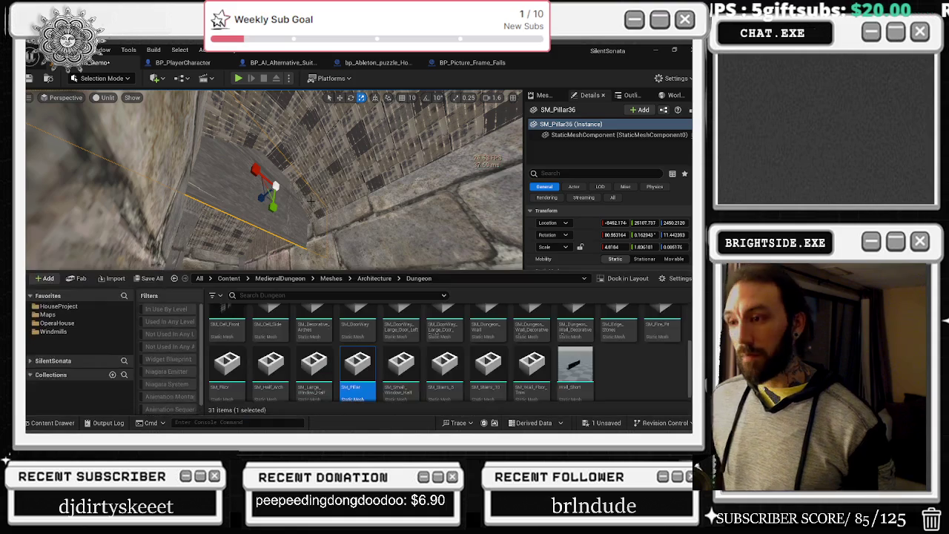
scroll(420, 359, up, 2)
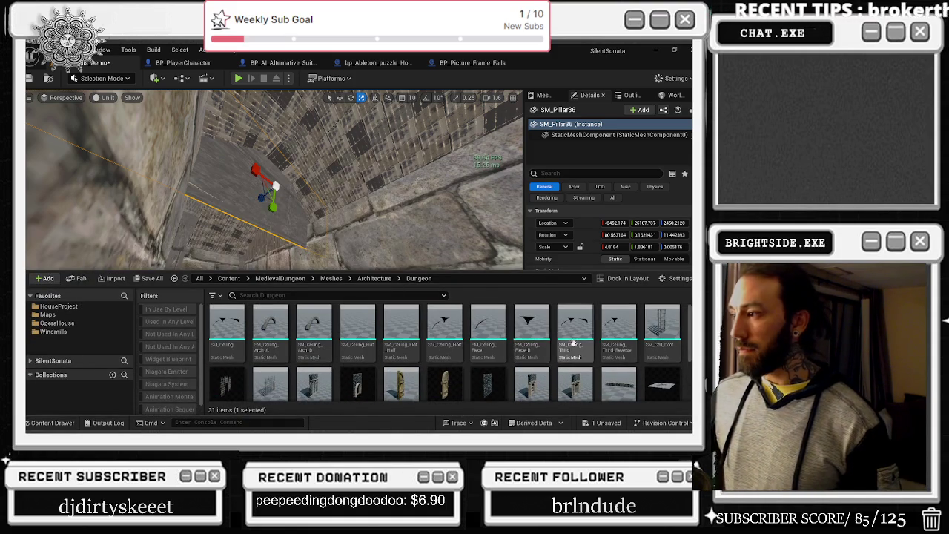
click(315, 333)
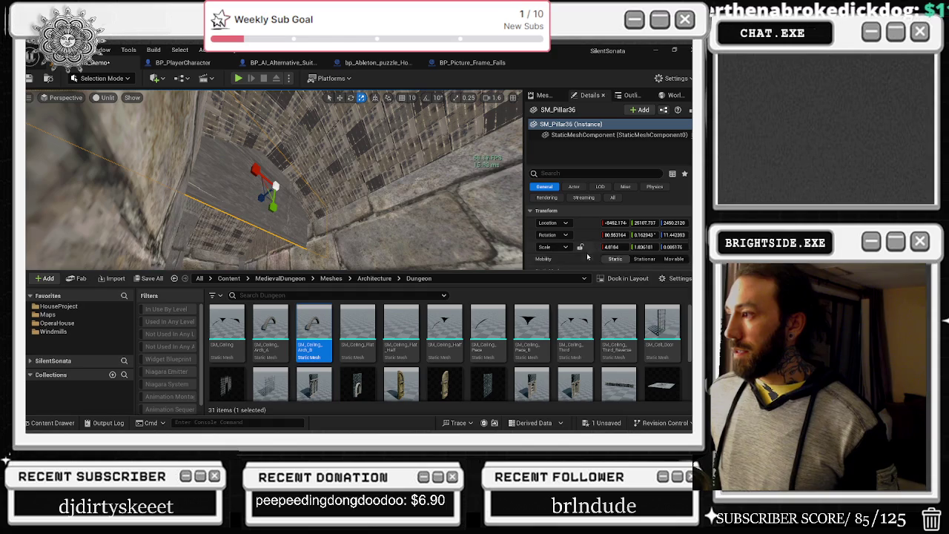
key(ctrl+space)
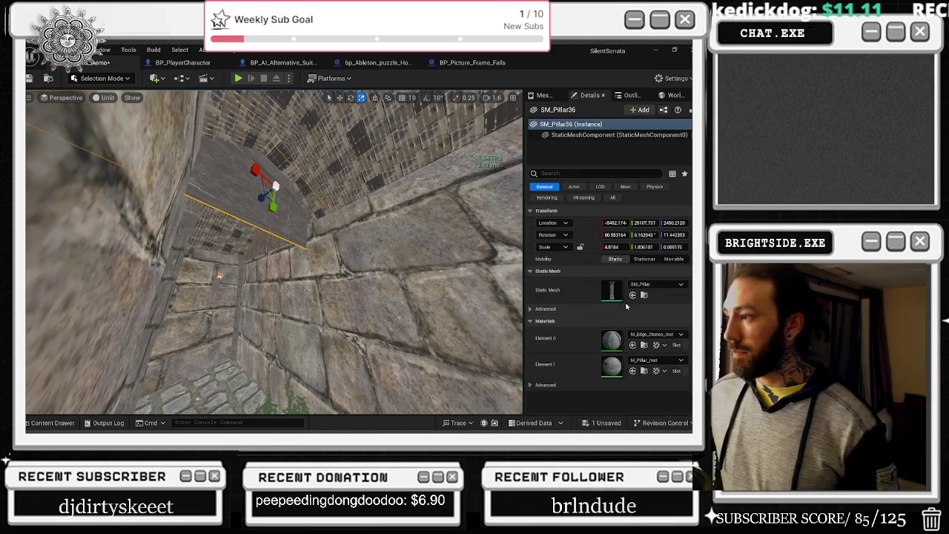
click(632, 295)
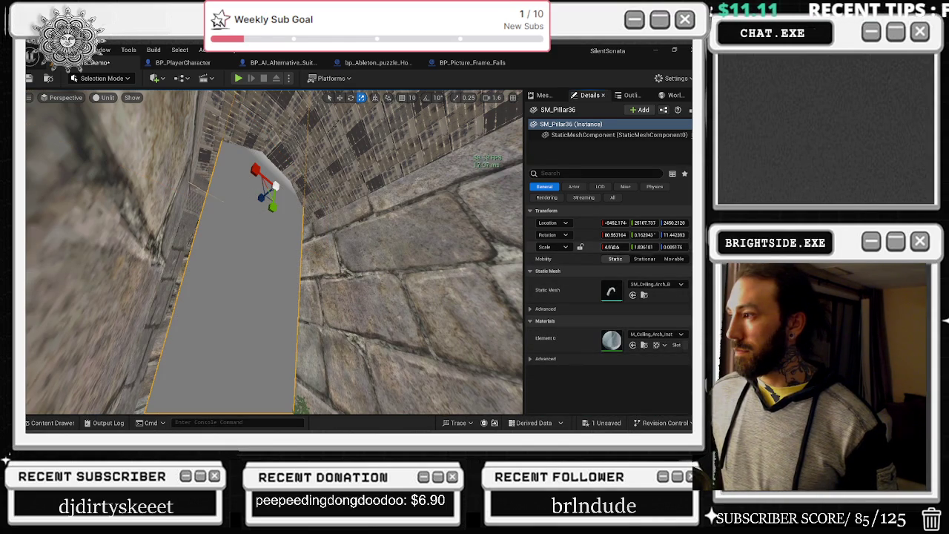
Step: Reset the arch's scale and rotation, then turn it on Z to span the corridor
click(688, 247)
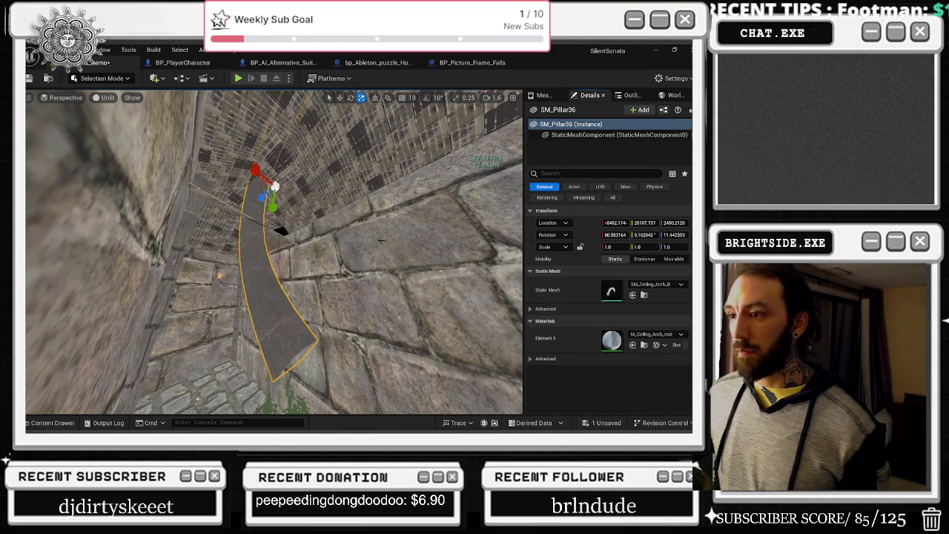
key(e)
mouse_move(301, 160)
mouse_down()
mouse_move(282, 200)
mouse_move(219, 276)
mouse_up()
click(688, 235)
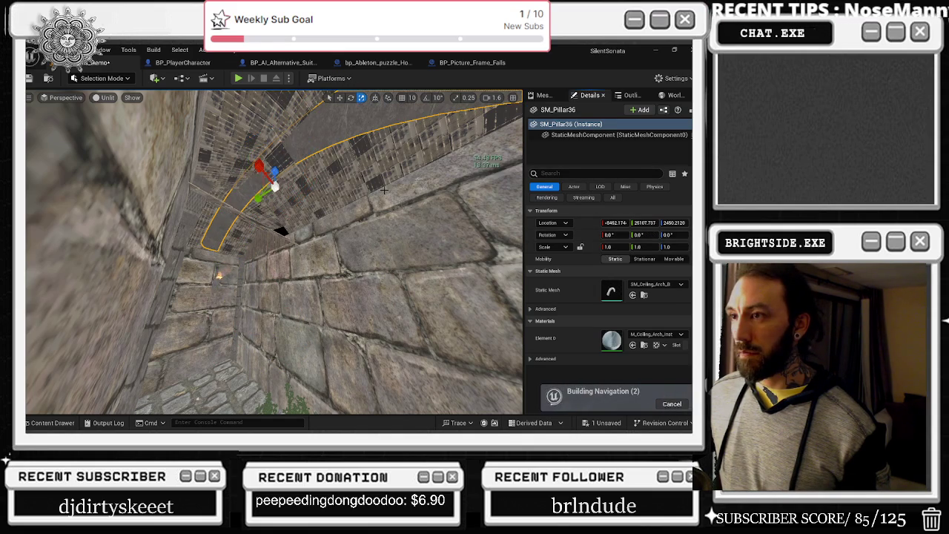
drag(285, 138, 312, 138)
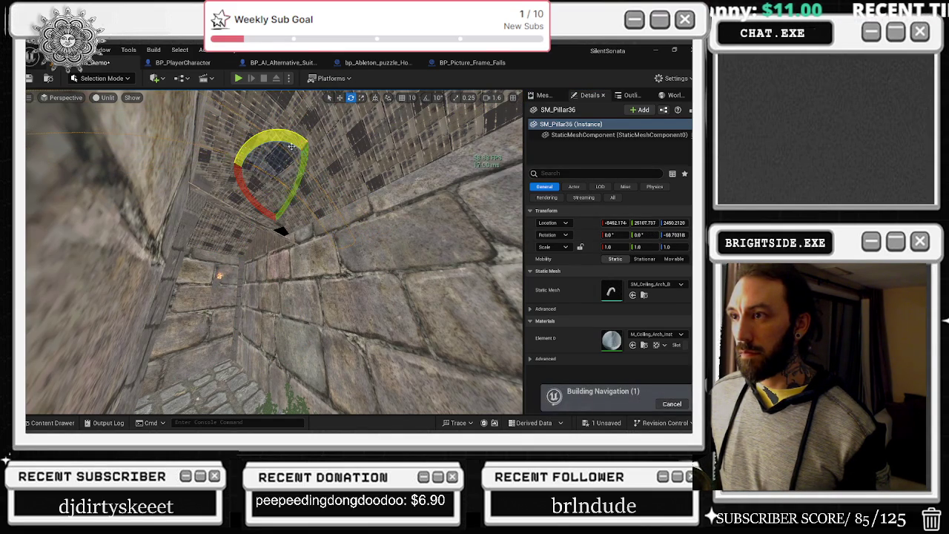
Step: Halve the arch's Y depth to about 0.5 and slide it farther down the corridor
key(r)
mouse_move(256, 175)
mouse_down()
mouse_move(271, 175)
mouse_move(266, 162)
mouse_move(274, 206)
mouse_move(270, 178)
mouse_up()
key(w)
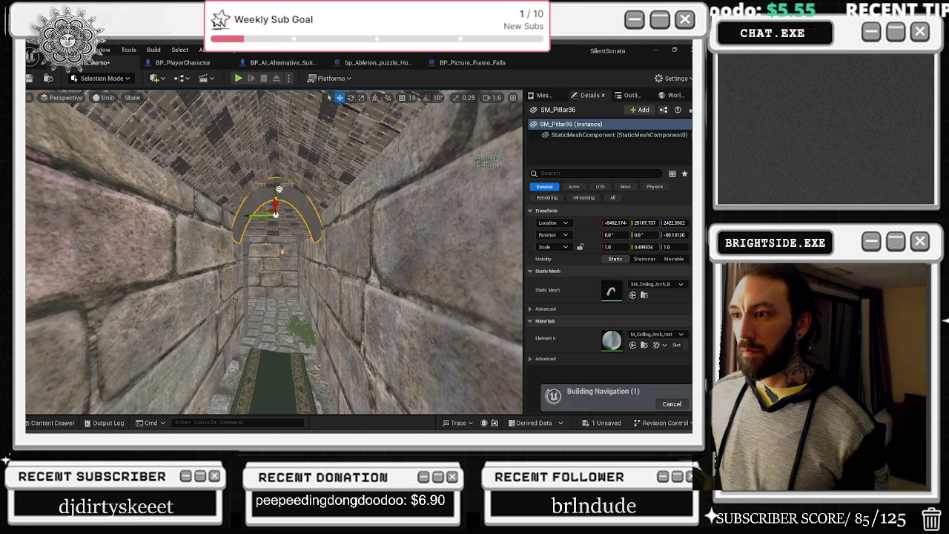
mouse_move(285, 184)
mouse_down()
mouse_move(278, 154)
mouse_move(277, 172)
mouse_up()
key(w)
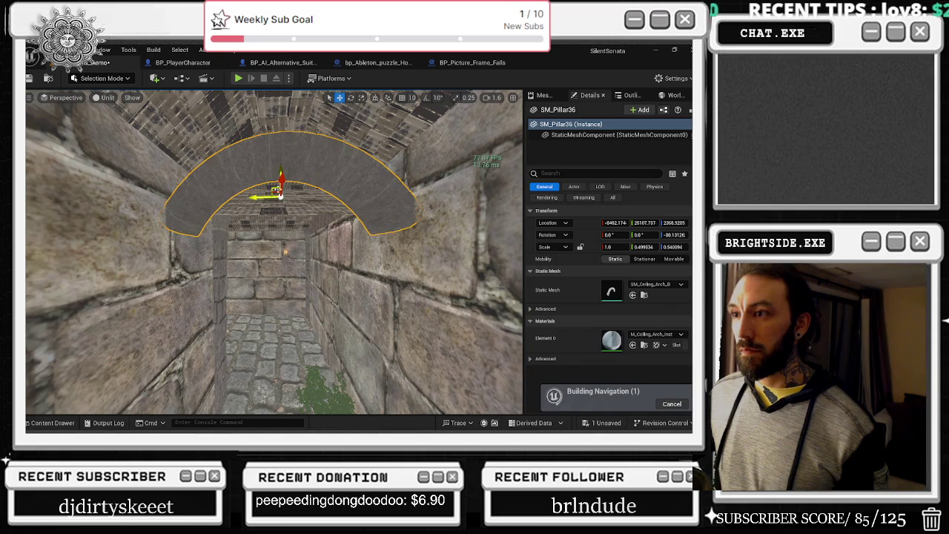
drag(643, 223, 656, 223)
mouse_move(315, 214)
mouse_down()
mouse_move(369, 202)
mouse_move(260, 219)
mouse_move(218, 213)
mouse_move(217, 167)
mouse_up()
Step: Tweak the ceiling arch's width and depth, undo two scale changes, then deselect it
key(r)
drag(195, 214, 202, 223)
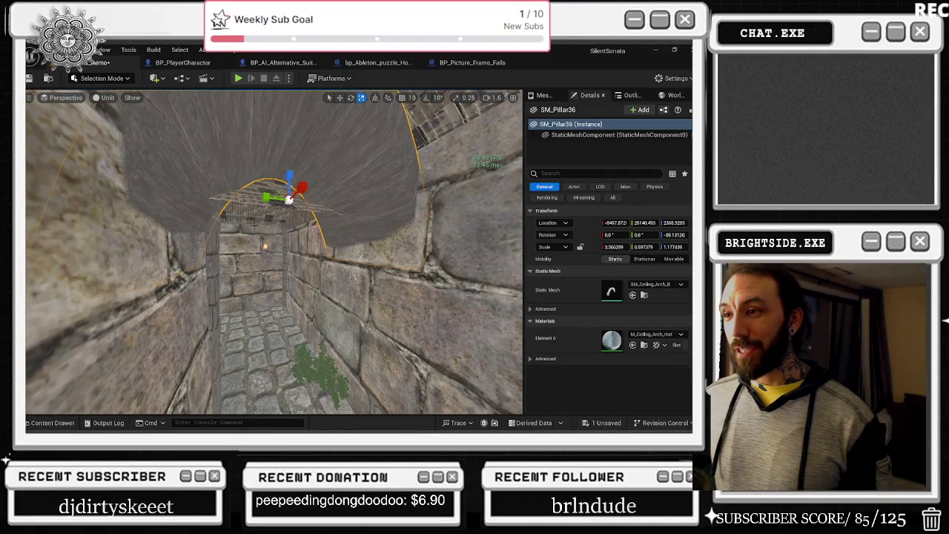
click(252, 199)
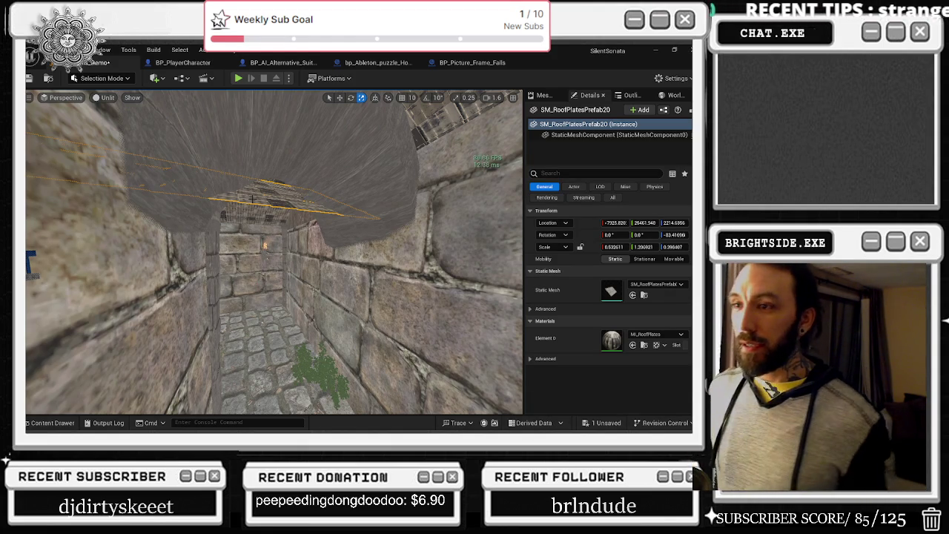
click(315, 123)
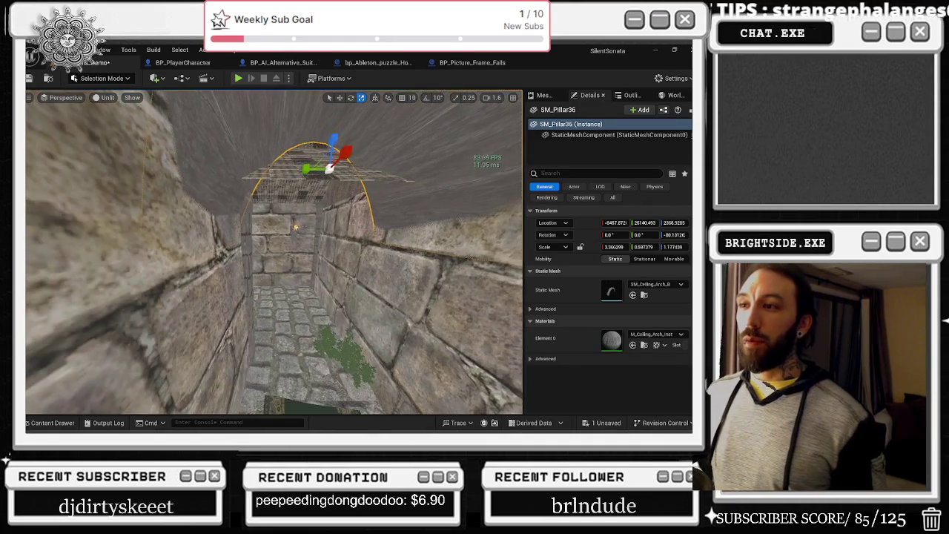
key(f)
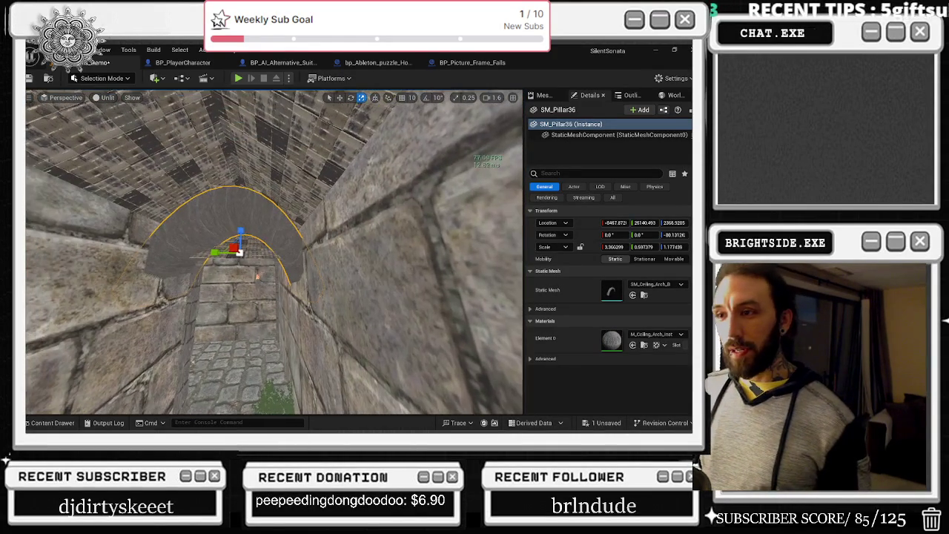
key(ctrl+z)
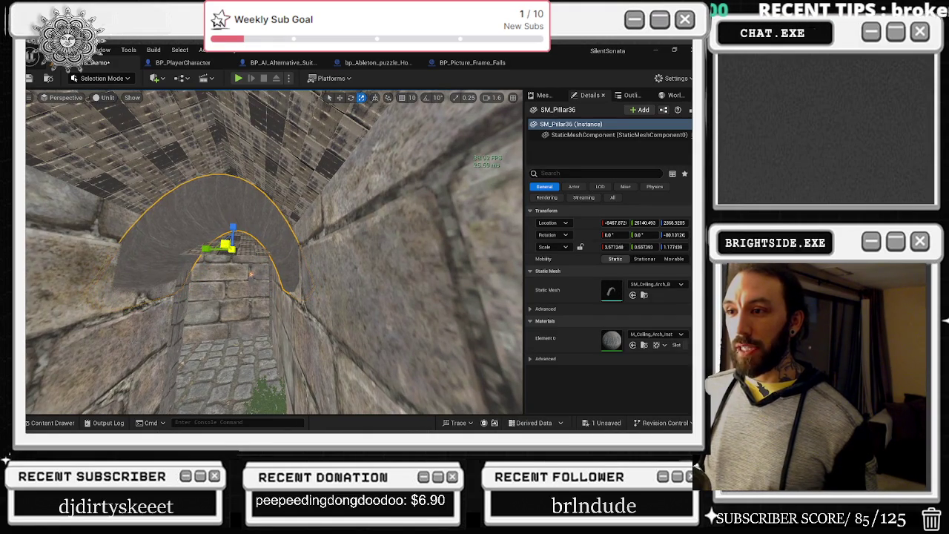
key(ctrl+z)
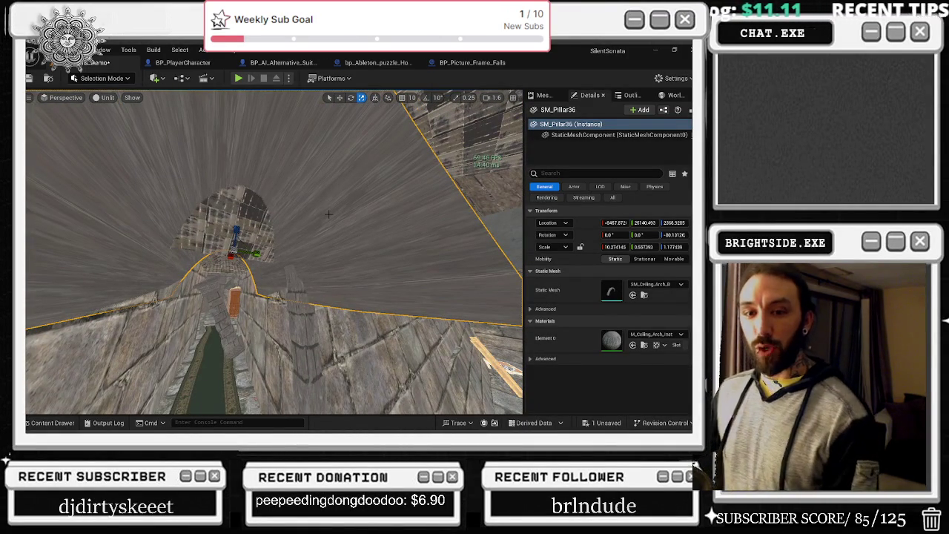
key(Escape)
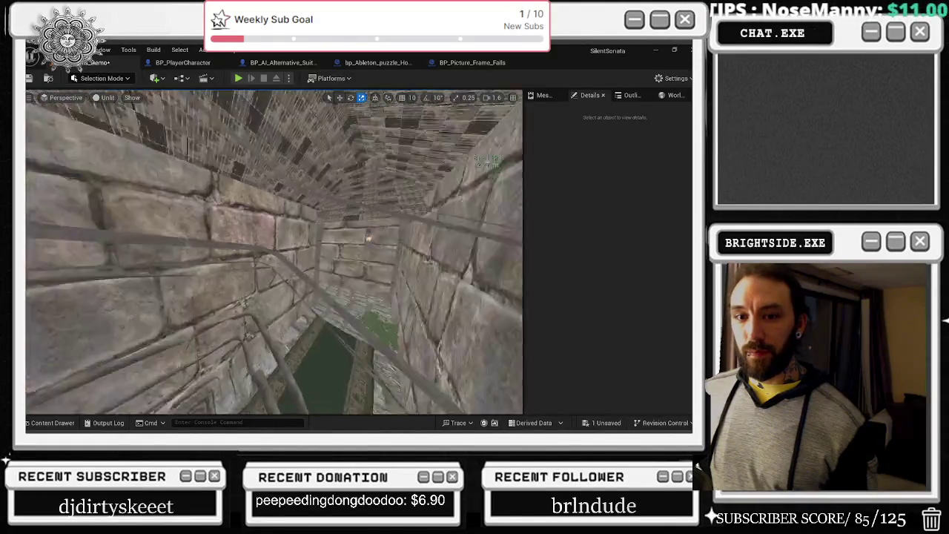
Step: Fly down the corridor, select SM_Pillar25, and bring up the Dungeon meshes with SM_Half_Arch
key(w)
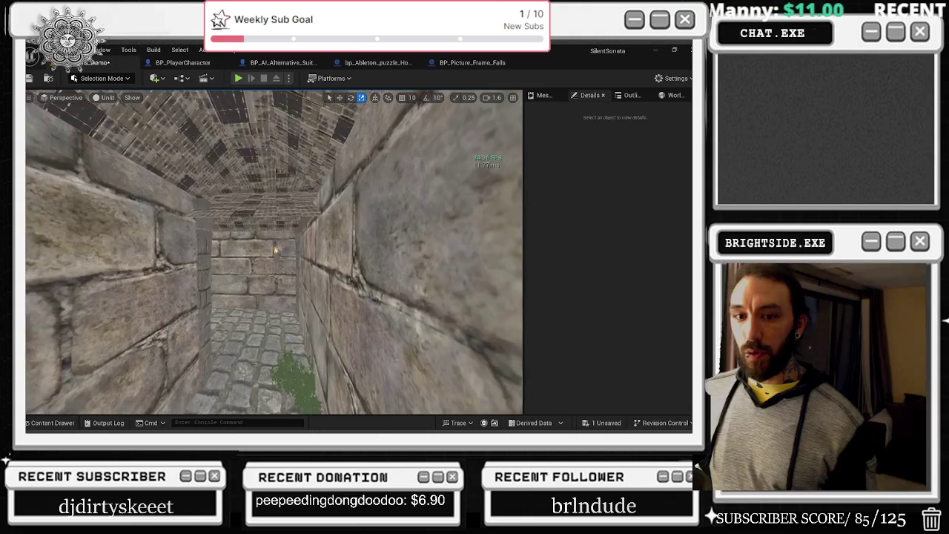
key(w)
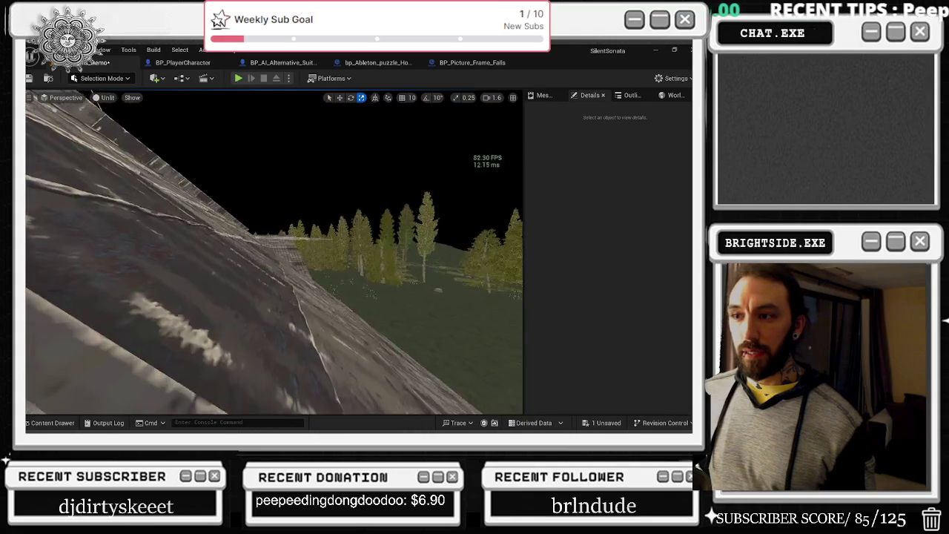
click(256, 266)
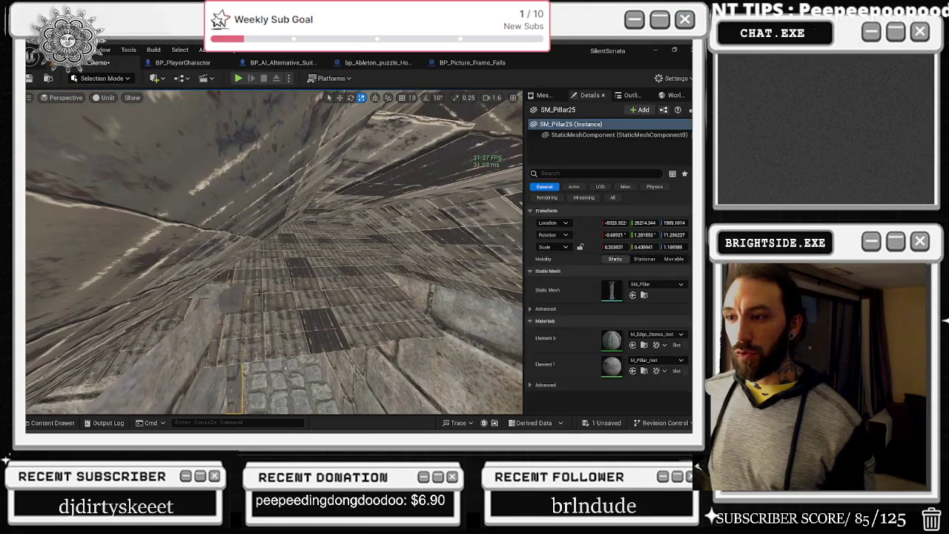
key(w)
key(w)
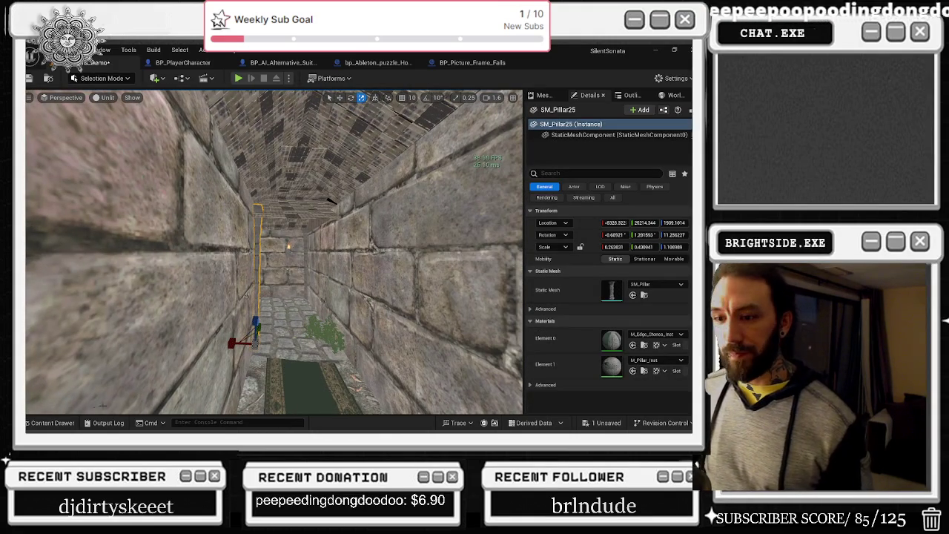
key(ctrl+space)
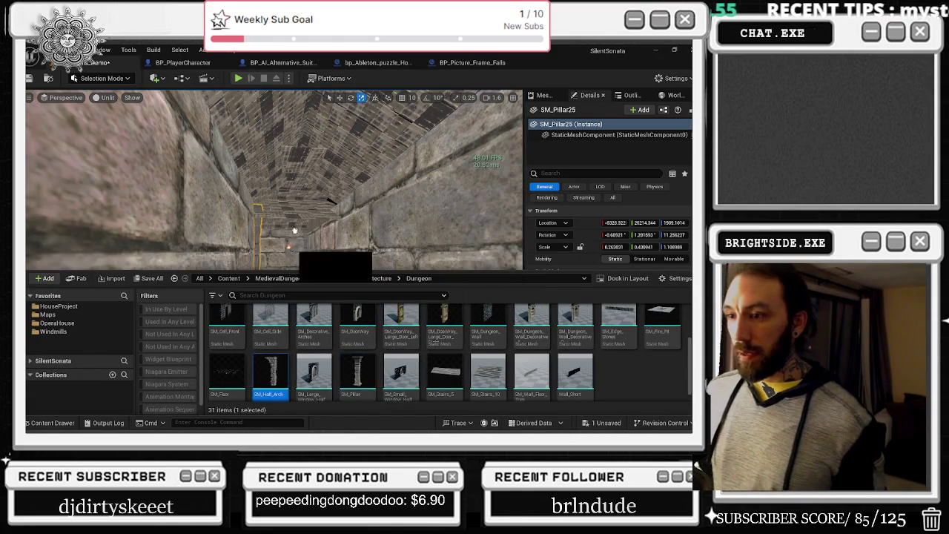
Step: Place SM_Half_Arch in the corridor and rotate it to face along the passage
key(ctrl+space)
drag(350, 338, 334, 352)
click(328, 348)
key(e)
scroll(328, 348, up, 2)
mouse_move(304, 392)
mouse_down()
mouse_move(363, 400)
mouse_move(389, 375)
mouse_move(345, 354)
mouse_up()
Step: Shorten the half-arch to about 0.76 Z, fit it against the wall, and Alt-drag a copy opposite
key(w)
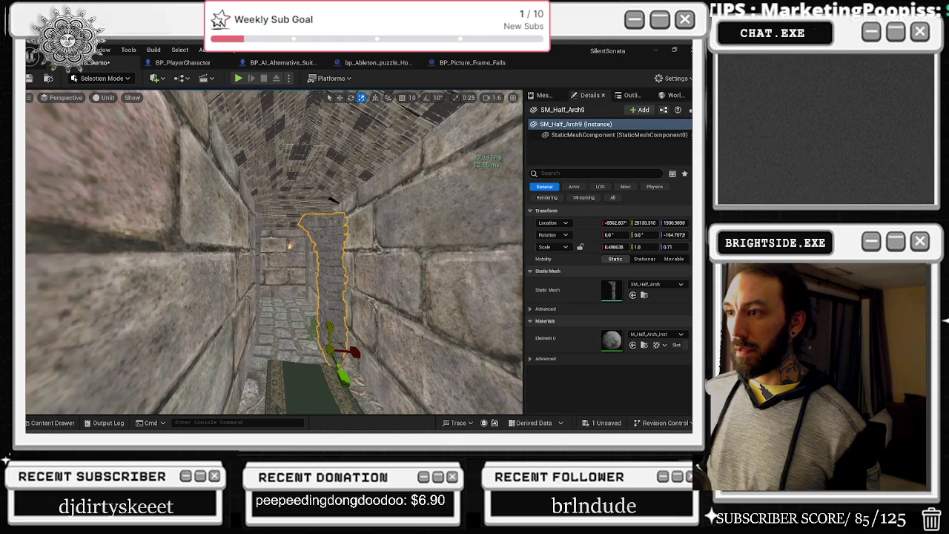
mouse_move(335, 191)
mouse_down()
mouse_move(319, 245)
mouse_move(304, 208)
mouse_move(267, 237)
mouse_move(252, 230)
mouse_up()
key(w)
mouse_move(200, 349)
mouse_down()
mouse_move(186, 347)
mouse_move(229, 332)
mouse_up()
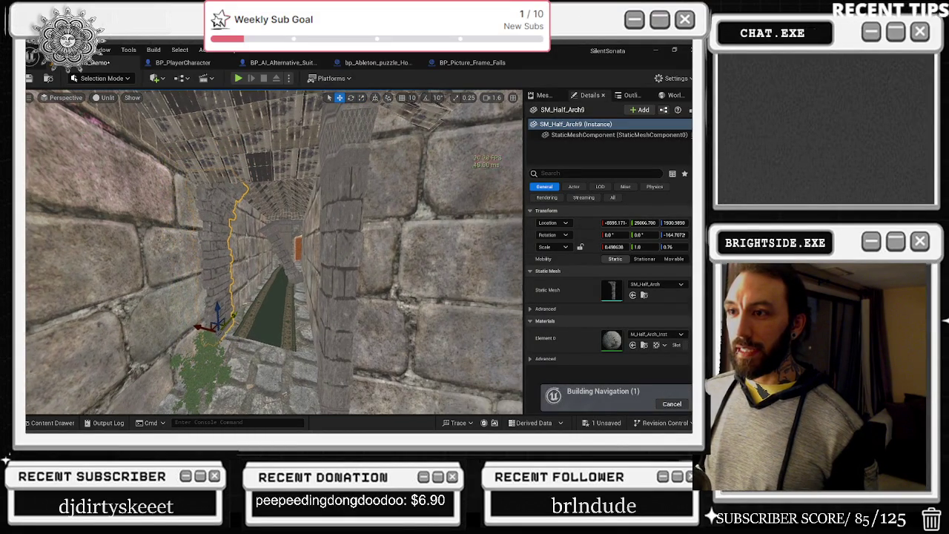
key(f)
drag(292, 338, 300, 347)
drag(274, 252, 197, 268)
drag(311, 333, 312, 335)
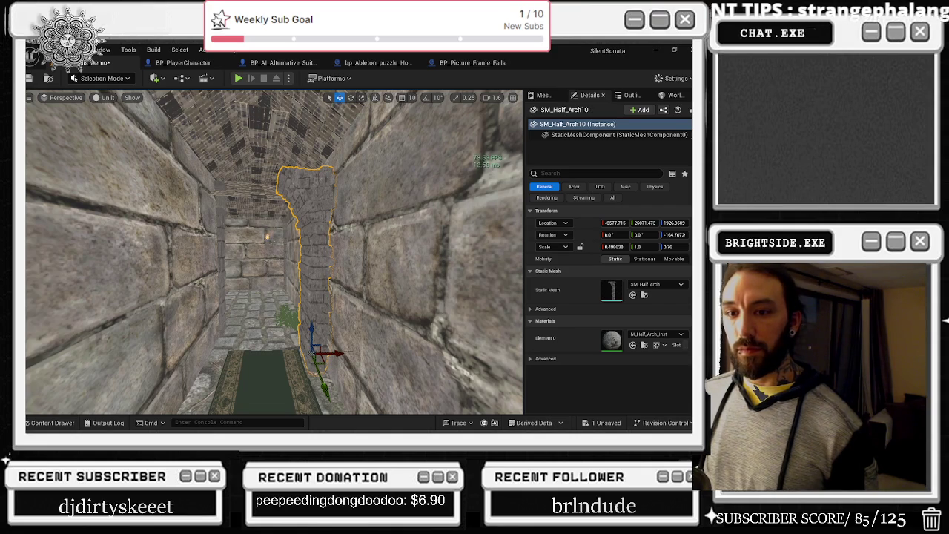
drag(338, 350, 235, 349)
Step: Try mirroring the left half-arch, undo it, then rotate it to face the right half-arch
right_click(215, 348)
mouse_move(311, 304)
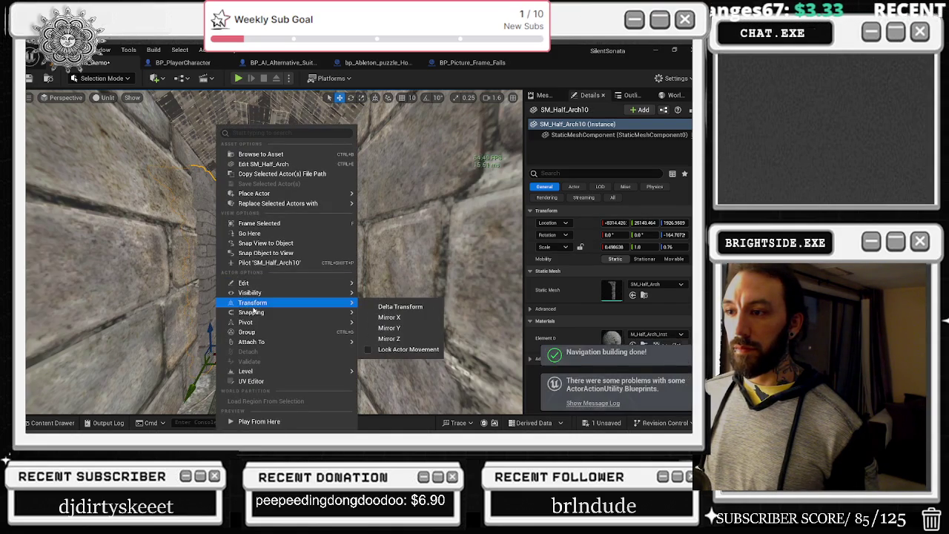
click(400, 317)
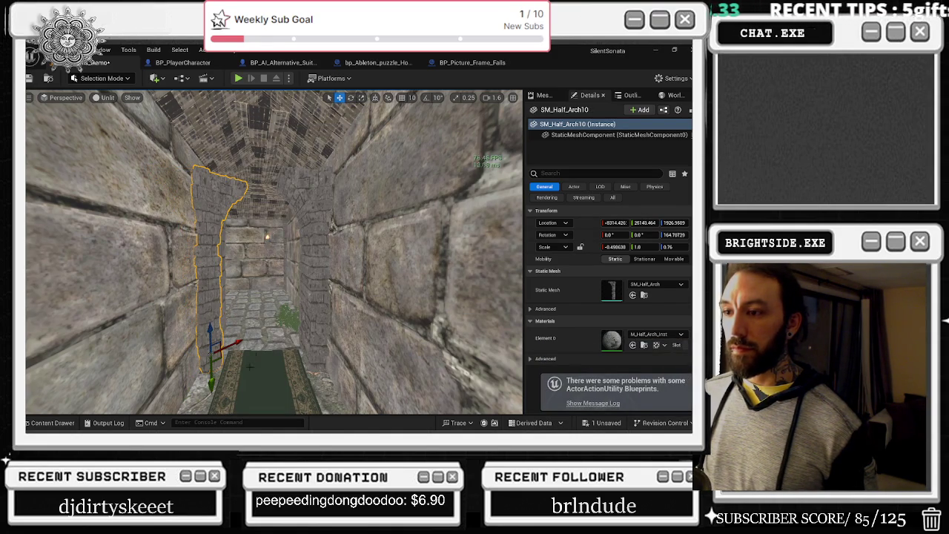
key(ctrl+z)
key(e)
mouse_move(249, 369)
mouse_down()
mouse_move(250, 348)
mouse_move(171, 358)
mouse_up()
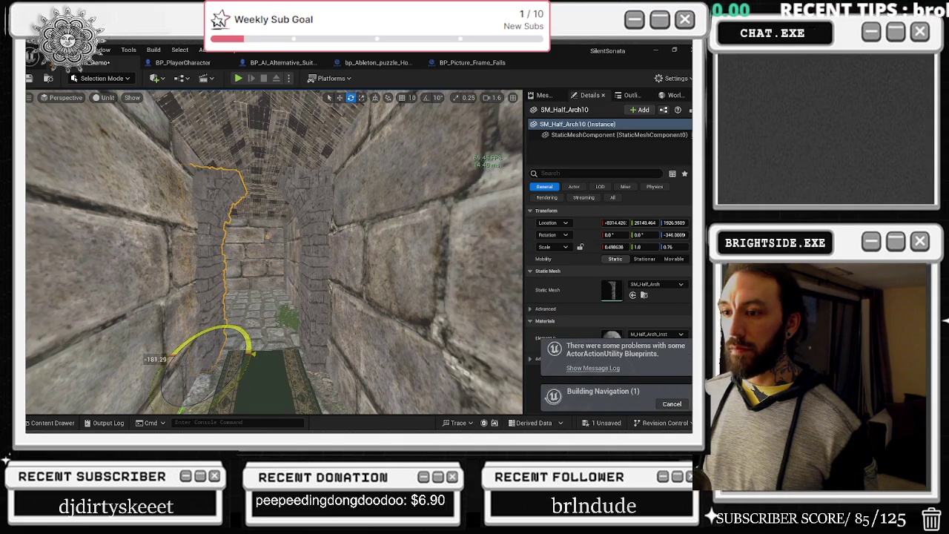
drag(170, 359, 239, 306)
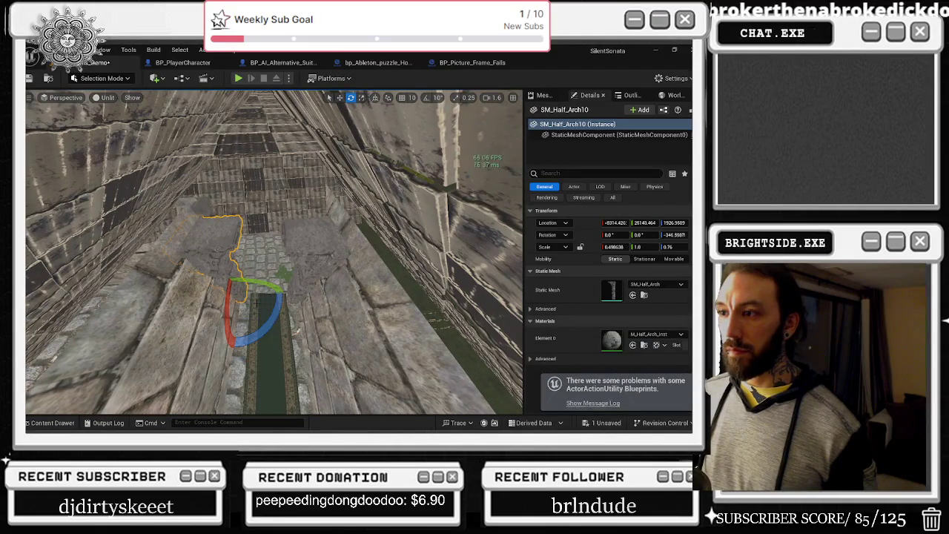
Step: Scale the left half-arch into place and widen it
key(r)
drag(244, 274, 252, 279)
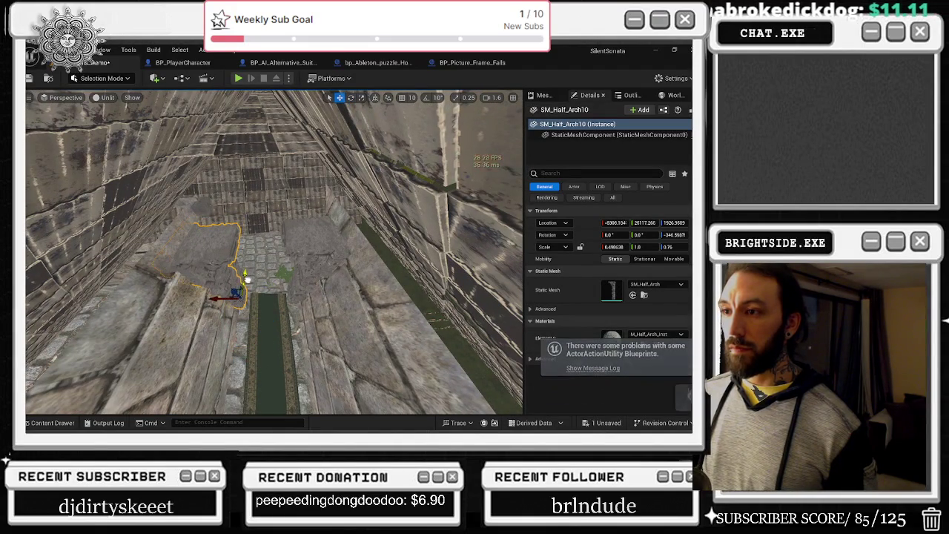
click(313, 244)
key(f)
drag(275, 252, 296, 247)
click(230, 254)
key(e)
drag(207, 304, 202, 306)
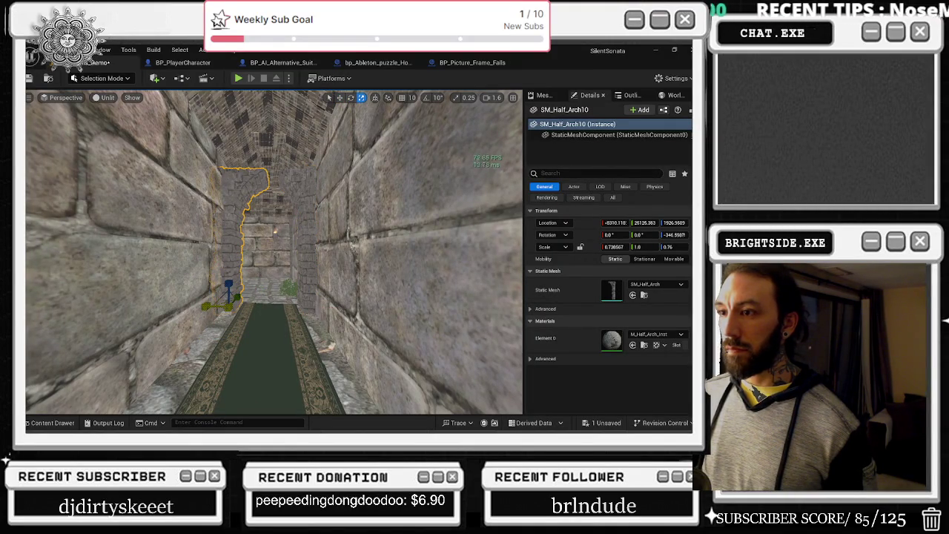
Step: Widen the right half-arch SM_Half_Arch10 slightly and look down the corridor
click(303, 290)
drag(334, 309, 332, 309)
key(w)
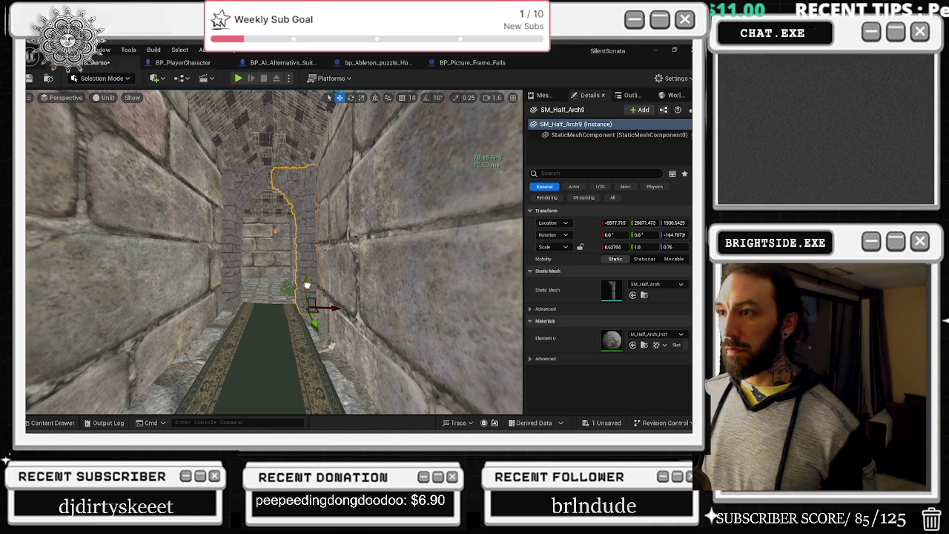
mouse_move(215, 303)
mouse_down()
mouse_move(186, 300)
mouse_move(222, 297)
mouse_move(226, 282)
mouse_move(208, 297)
mouse_move(179, 277)
mouse_up()
mouse_move(268, 206)
mouse_down()
mouse_move(260, 215)
mouse_move(278, 236)
mouse_up()
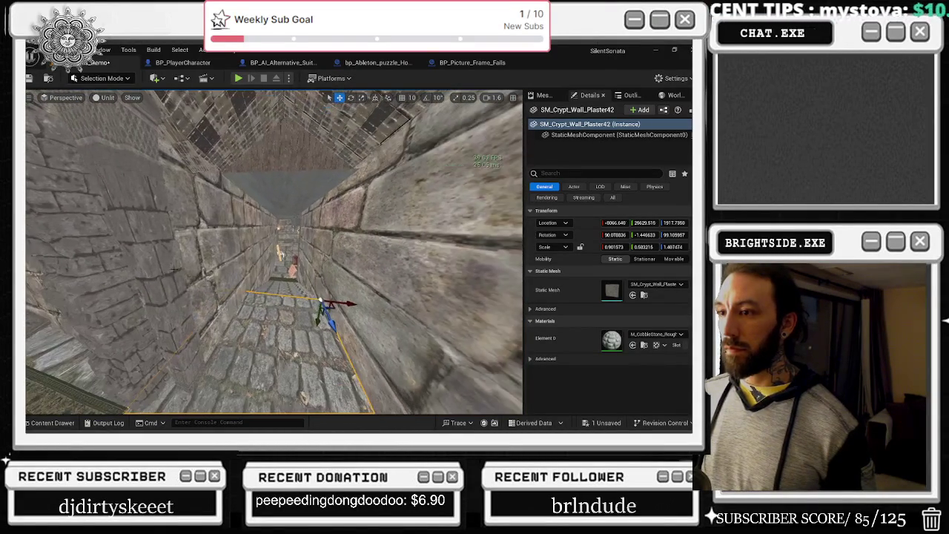
Step: Thicken corridor pillar SM_Pillar25 to Scale Y about 0.84
mouse_move(161, 309)
mouse_down()
mouse_move(186, 301)
mouse_move(271, 311)
mouse_up()
click(271, 311)
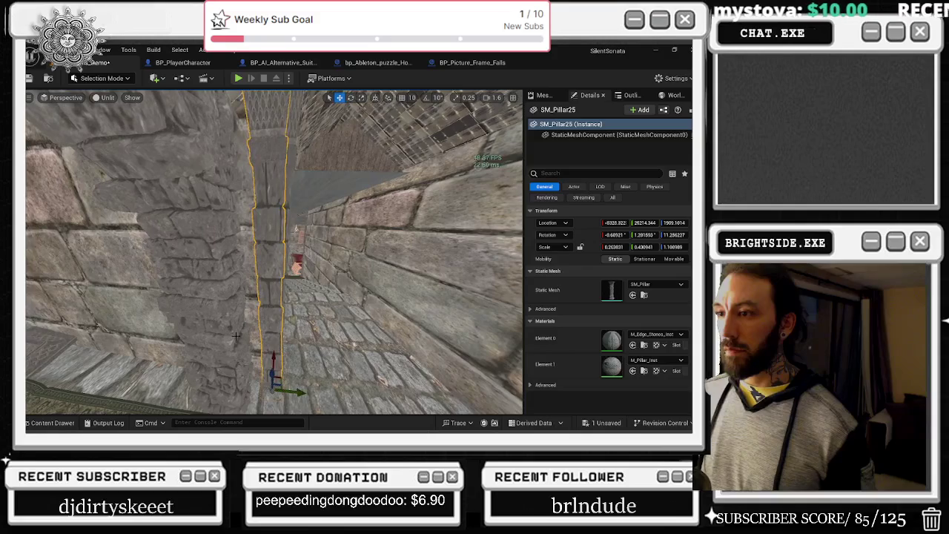
mouse_move(295, 390)
mouse_down()
mouse_move(267, 378)
mouse_move(292, 385)
mouse_up()
key(w)
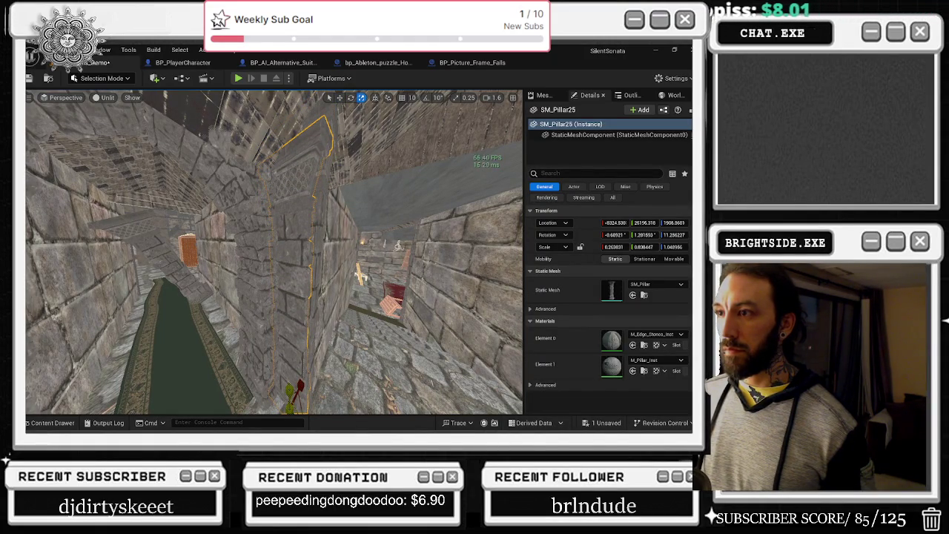
Step: Thicken the neighbouring pillar SM_Pillar26 to Scale Y about 0.79 to match
click(319, 237)
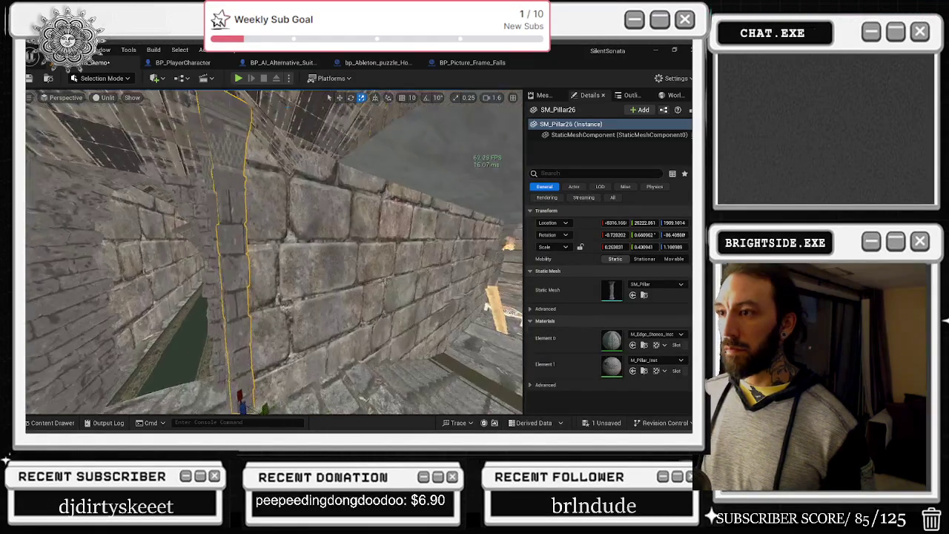
key(ctrl+z)
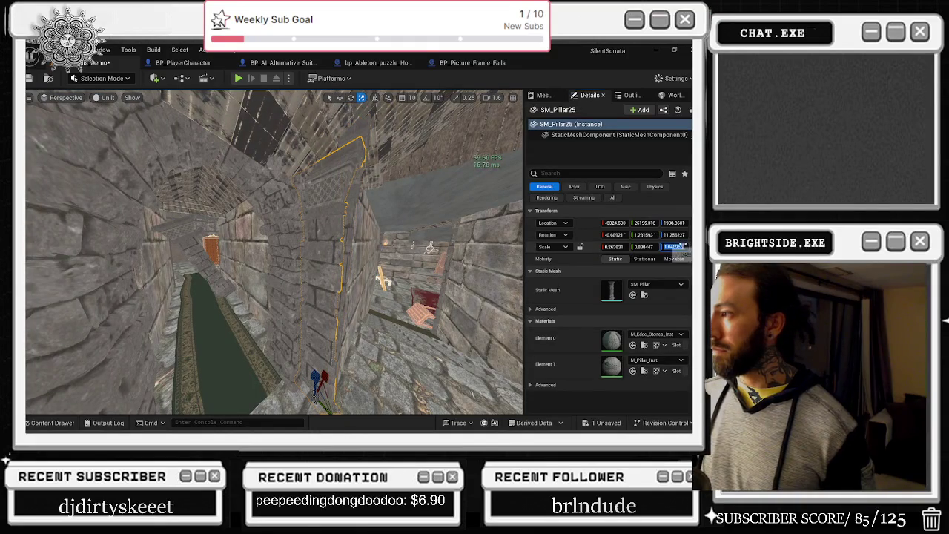
key(ctrl+y)
click(673, 247)
mouse_move(429, 247)
mouse_down()
mouse_move(302, 362)
mouse_move(280, 363)
mouse_move(315, 337)
mouse_up()
key(w)
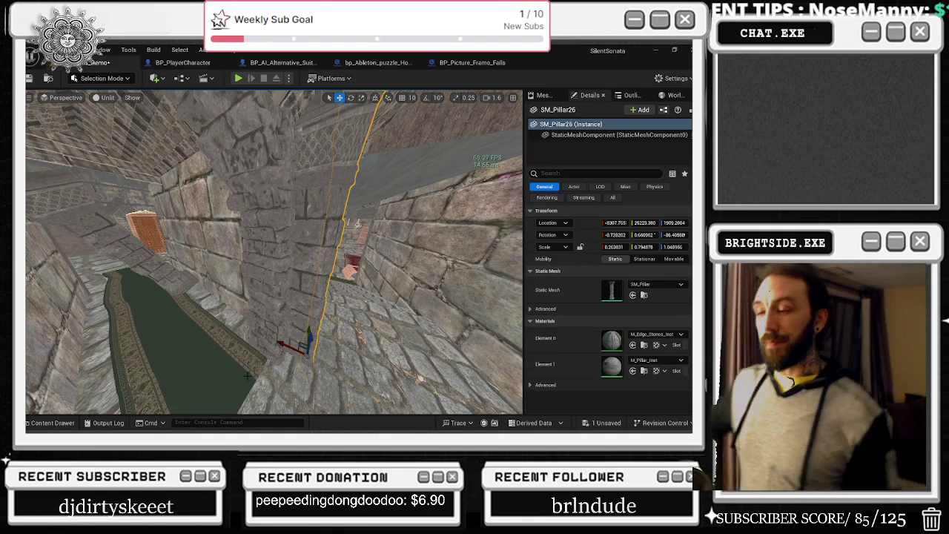
mouse_move(168, 280)
mouse_down()
mouse_move(168, 238)
mouse_move(132, 164)
mouse_move(203, 330)
mouse_up()
Step: Widen pillar SM_Pillar24 to Scale Y about 0.93
click(258, 320)
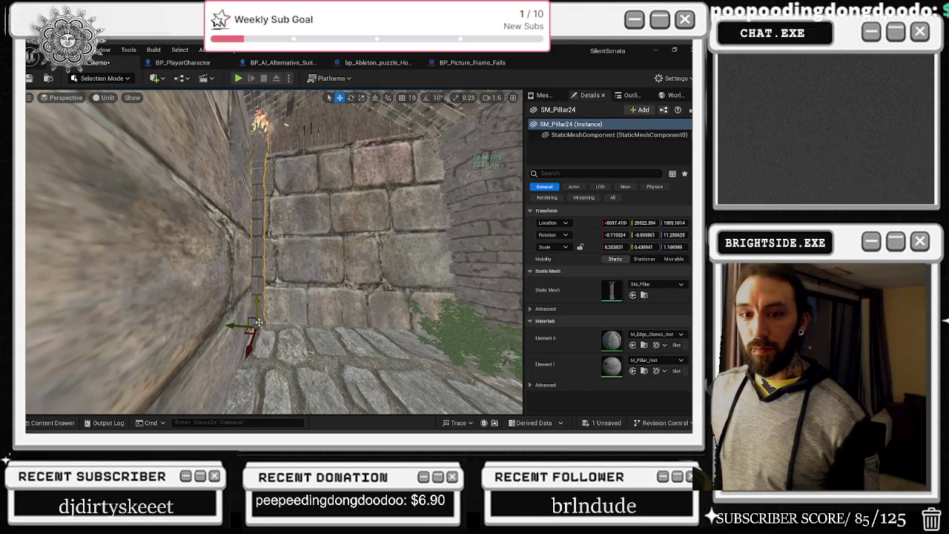
key(r)
mouse_move(236, 326)
mouse_down()
mouse_move(244, 335)
mouse_move(215, 329)
mouse_move(283, 305)
mouse_up()
key(w)
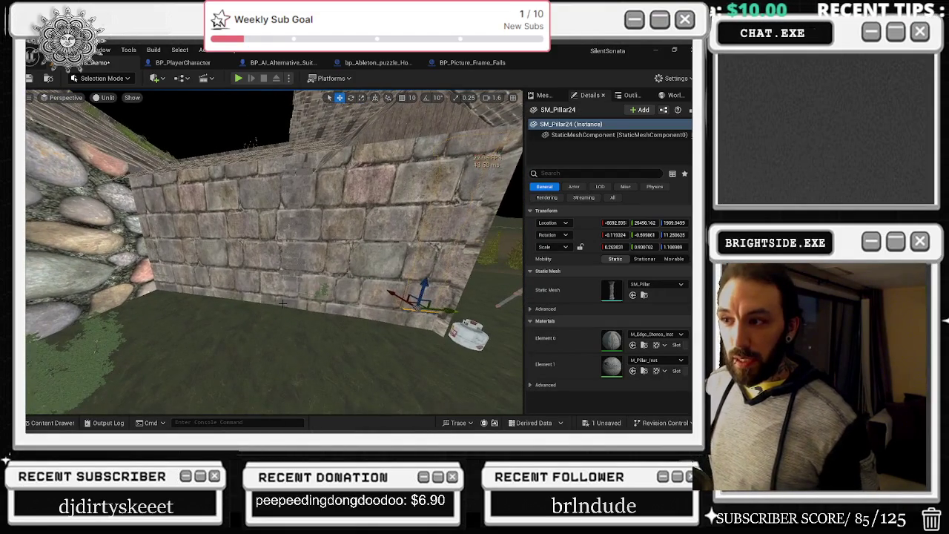
Step: Fly from the crypt wall to the bedroom and select half-arch SM_Half_Arch5
click(345, 300)
ctrl+click(240, 280)
mouse_move(241, 281)
mouse_down()
mouse_move(213, 279)
mouse_move(213, 242)
mouse_move(214, 256)
mouse_move(237, 240)
mouse_up()
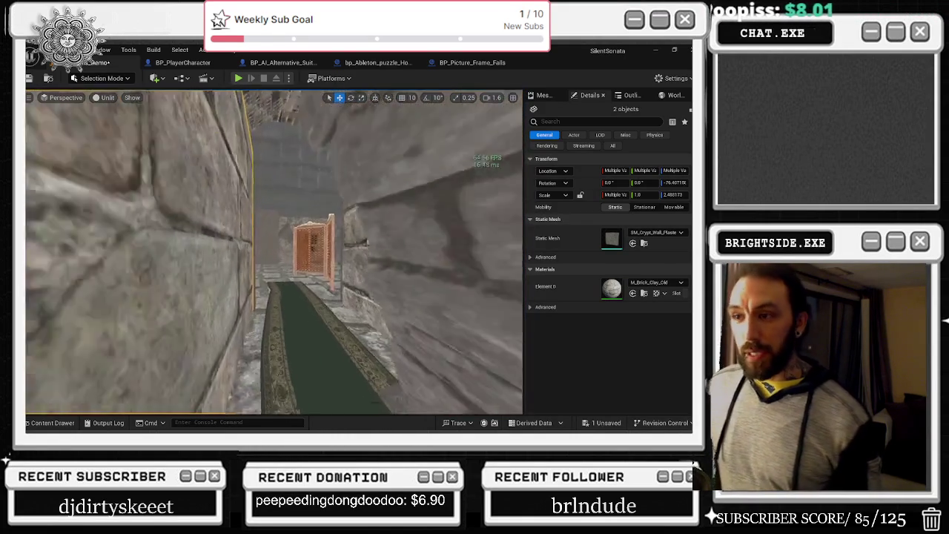
drag(237, 240, 234, 245)
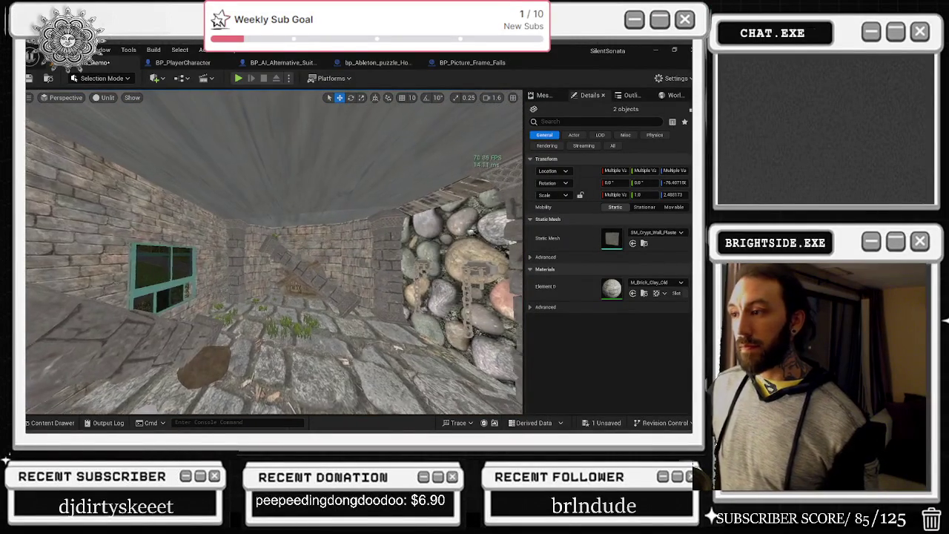
mouse_move(235, 244)
mouse_down()
mouse_move(275, 245)
mouse_move(247, 189)
mouse_move(234, 185)
mouse_up()
click(224, 199)
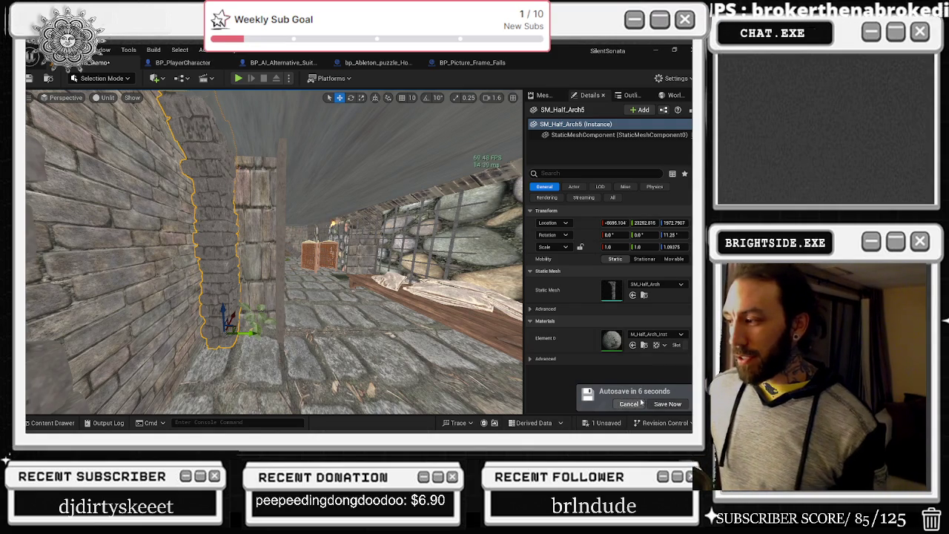
mouse_move(55, 299)
mouse_down()
mouse_move(55, 341)
mouse_move(82, 363)
mouse_move(41, 367)
mouse_move(63, 364)
mouse_up()
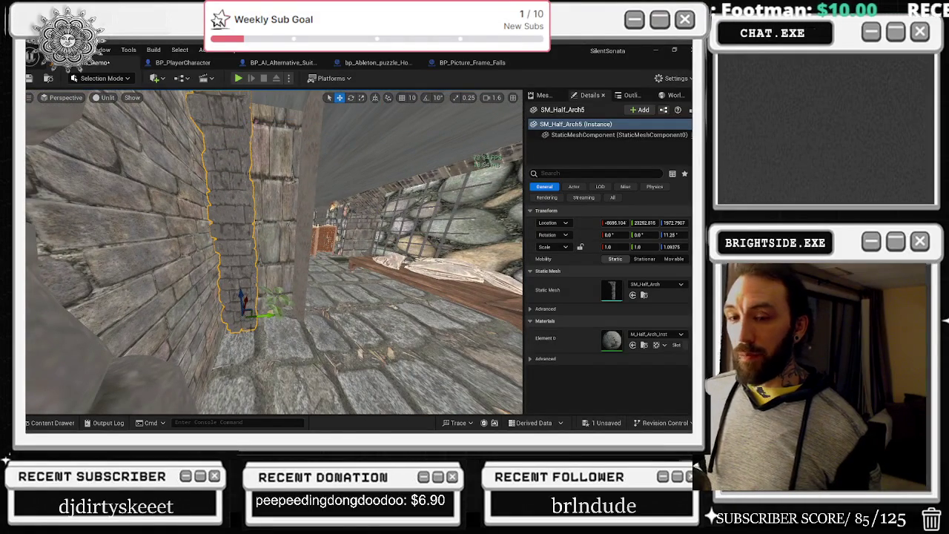
drag(63, 363, 156, 360)
drag(220, 286, 323, 312)
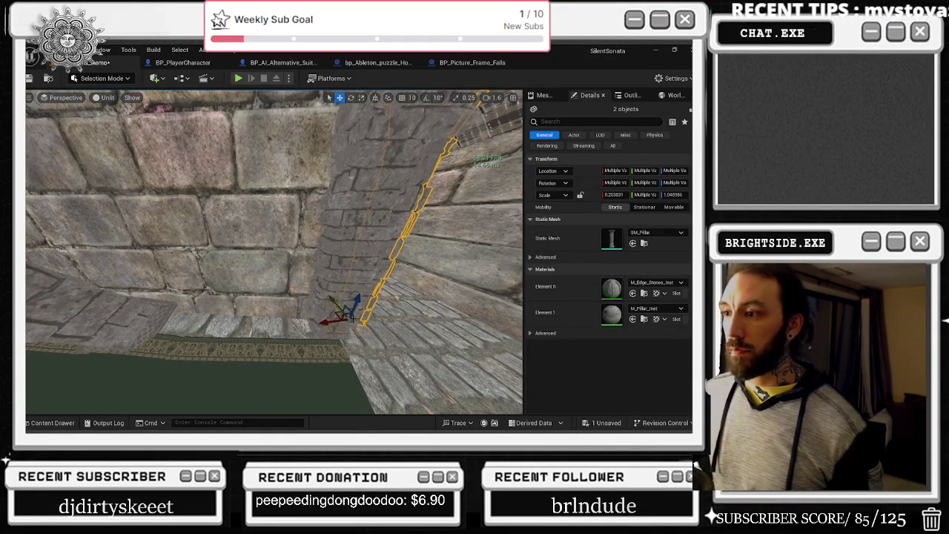
Step: Move the two selected pillars along the corridor and up against the crypt wall
mouse_move(354, 319)
mouse_down()
mouse_move(307, 258)
mouse_move(278, 263)
mouse_move(259, 252)
mouse_up()
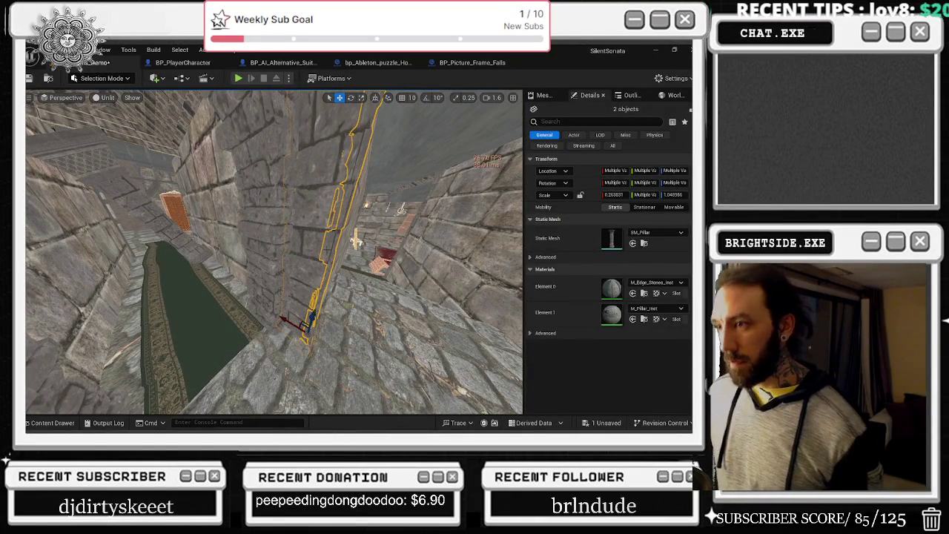
mouse_move(319, 355)
mouse_down()
mouse_move(178, 288)
mouse_move(288, 340)
mouse_up()
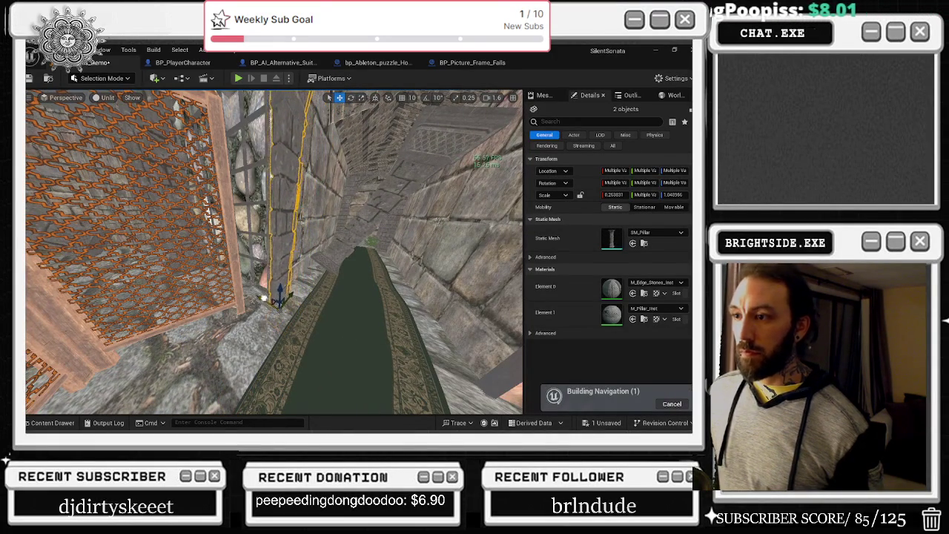
key(e)
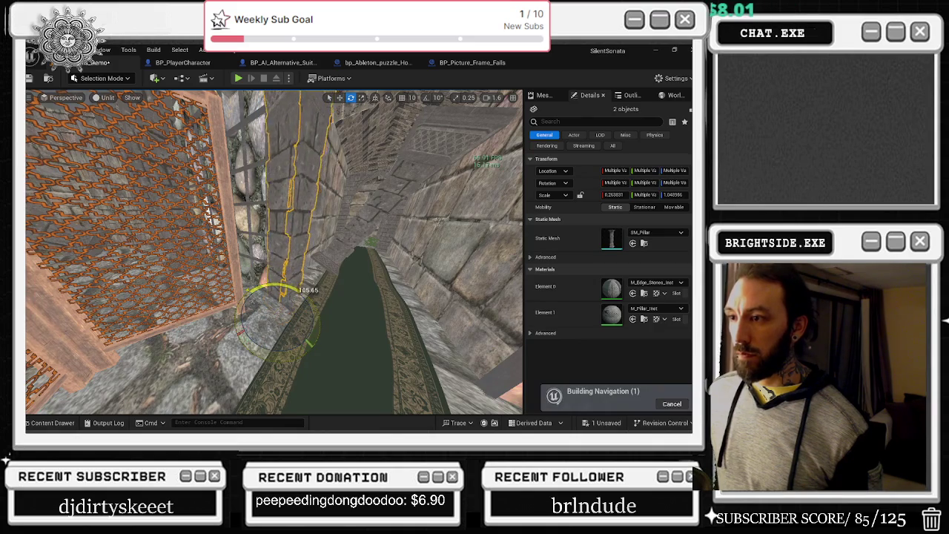
key(w)
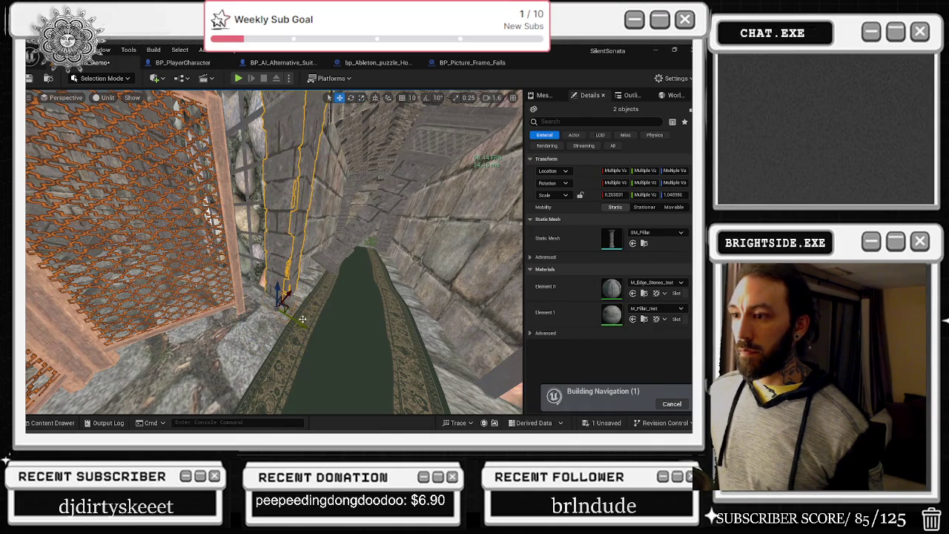
drag(303, 323, 285, 287)
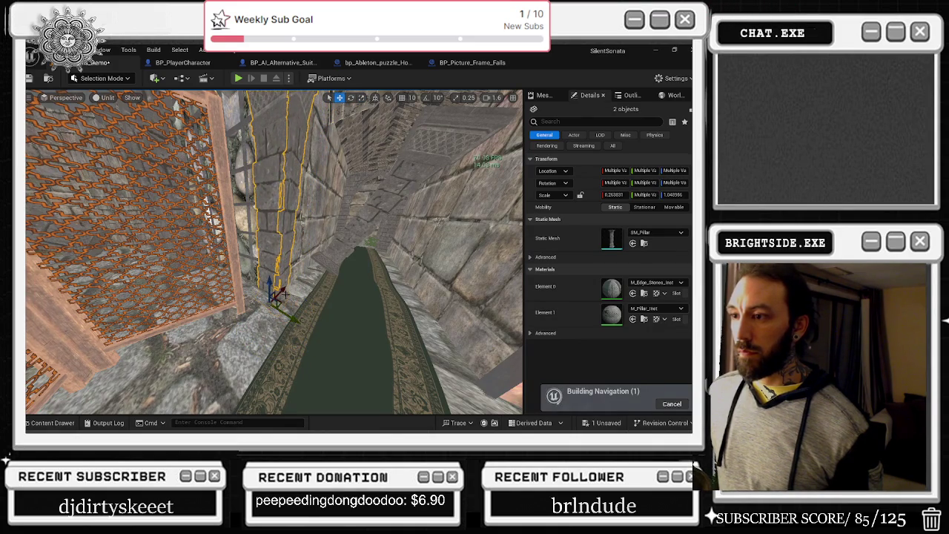
key(f)
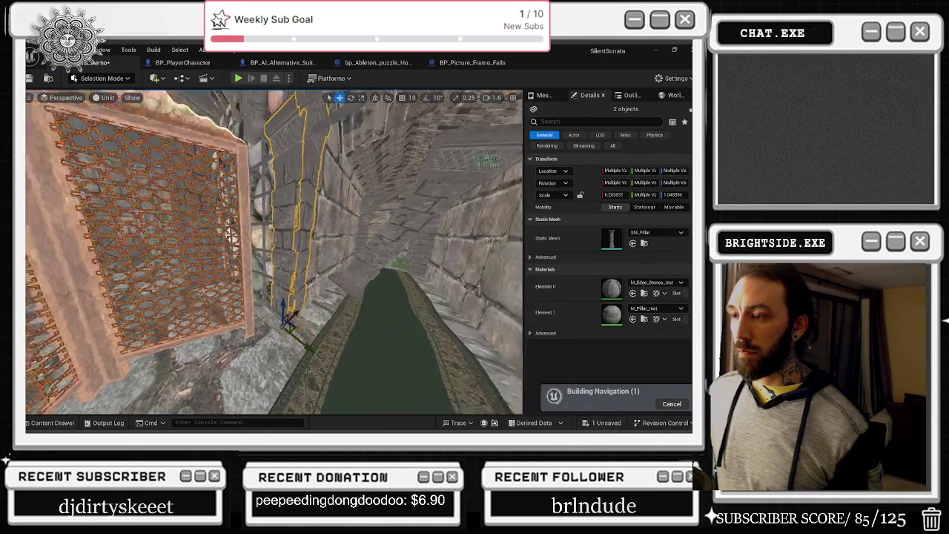
drag(297, 260, 348, 215)
Step: Rotate the pillars about −139 degrees to sit against the wall
key(e)
mouse_move(282, 318)
mouse_down()
mouse_move(267, 252)
mouse_move(223, 326)
mouse_move(289, 327)
mouse_up()
key(w)
key(e)
mouse_move(326, 362)
mouse_down()
mouse_move(370, 345)
mouse_move(294, 284)
mouse_up()
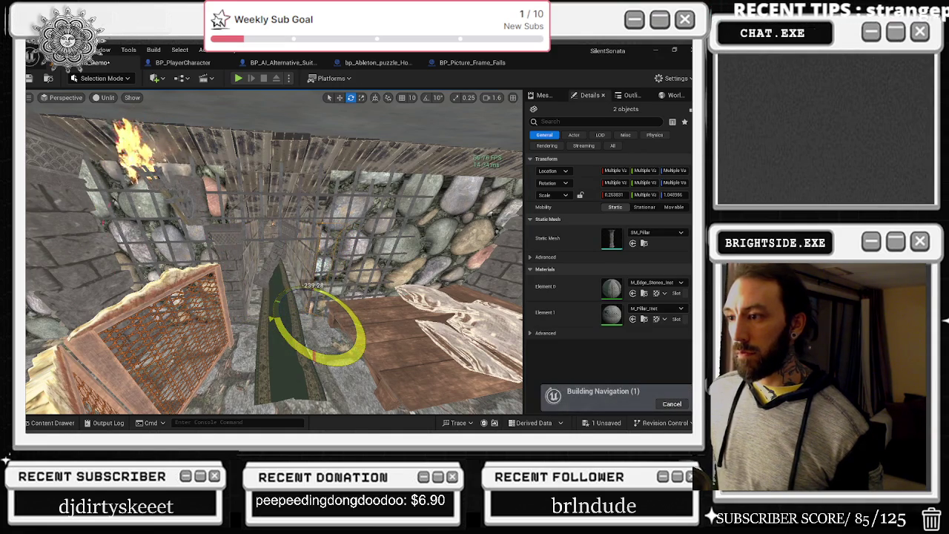
drag(343, 361, 342, 361)
key(w)
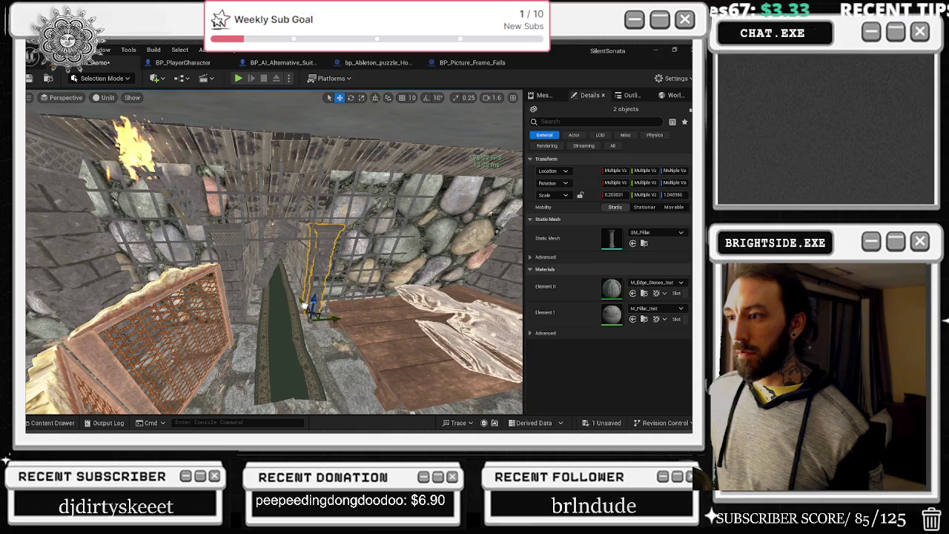
Step: Inspect the pillars up close, then select the BP_Cell_Door grate
key(w)
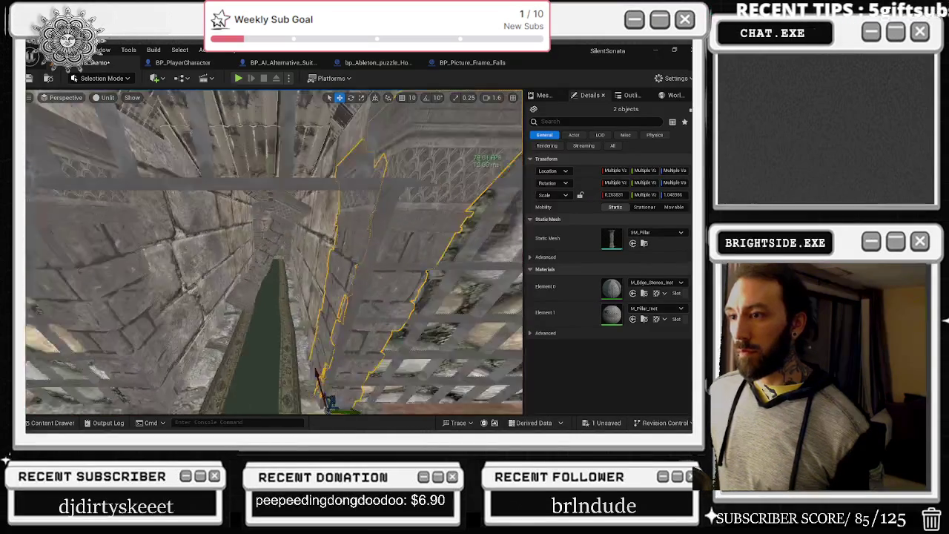
key(w)
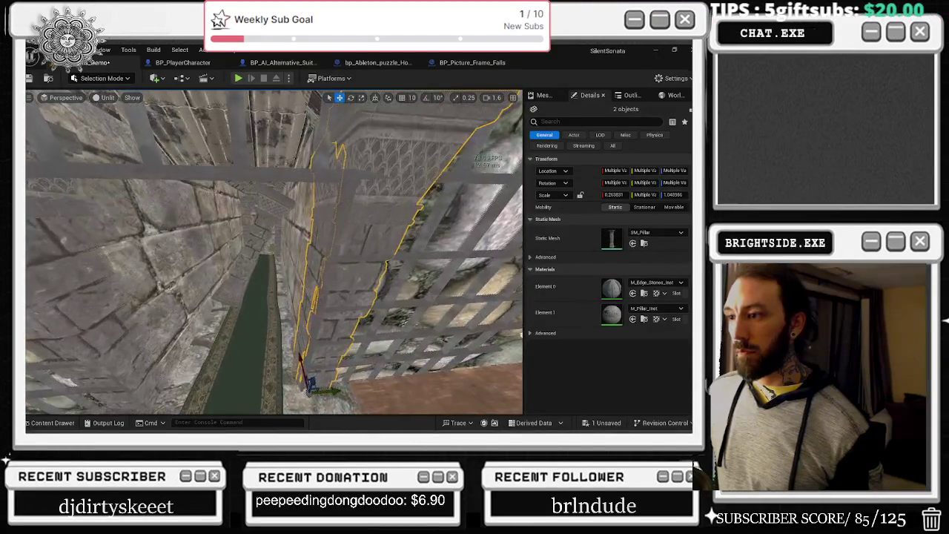
key(w)
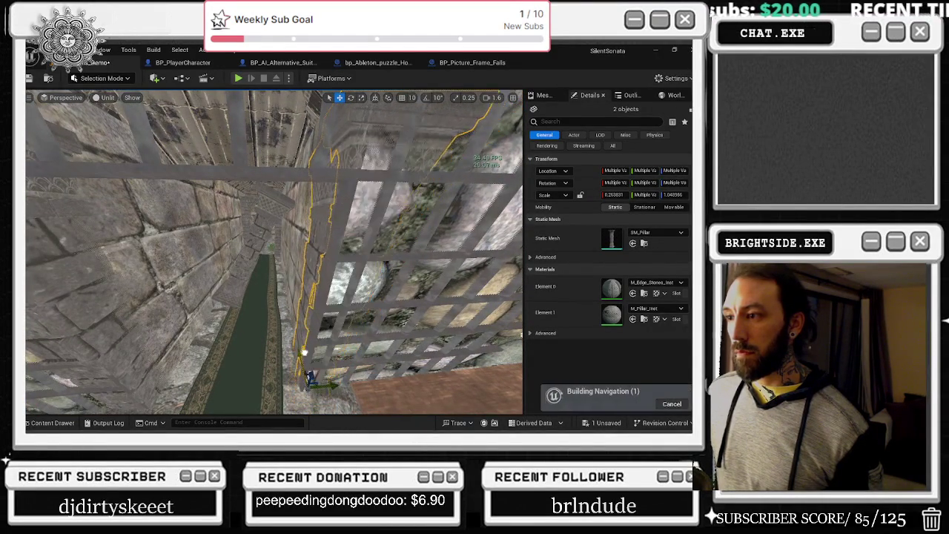
key(w)
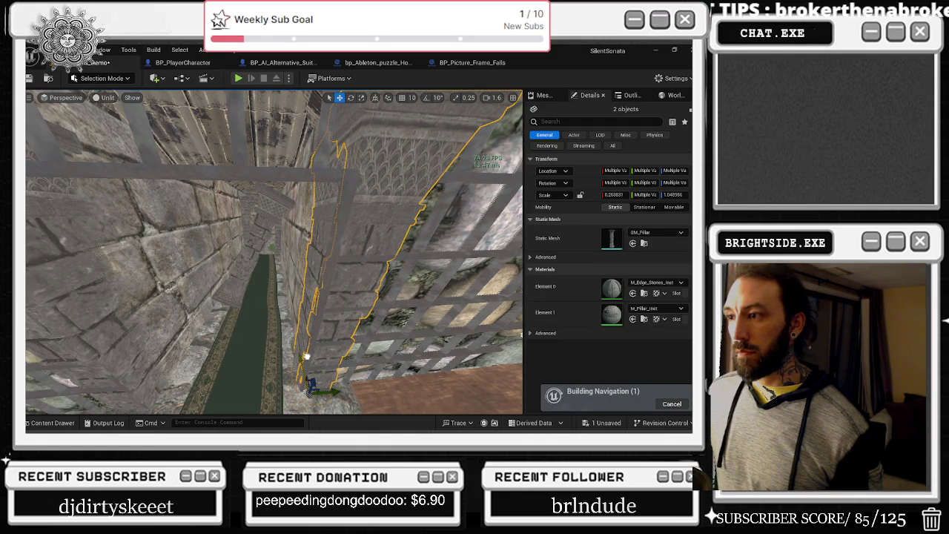
mouse_move(306, 356)
mouse_down()
mouse_move(347, 257)
mouse_move(270, 334)
mouse_move(247, 304)
mouse_up()
click(269, 334)
click(247, 304)
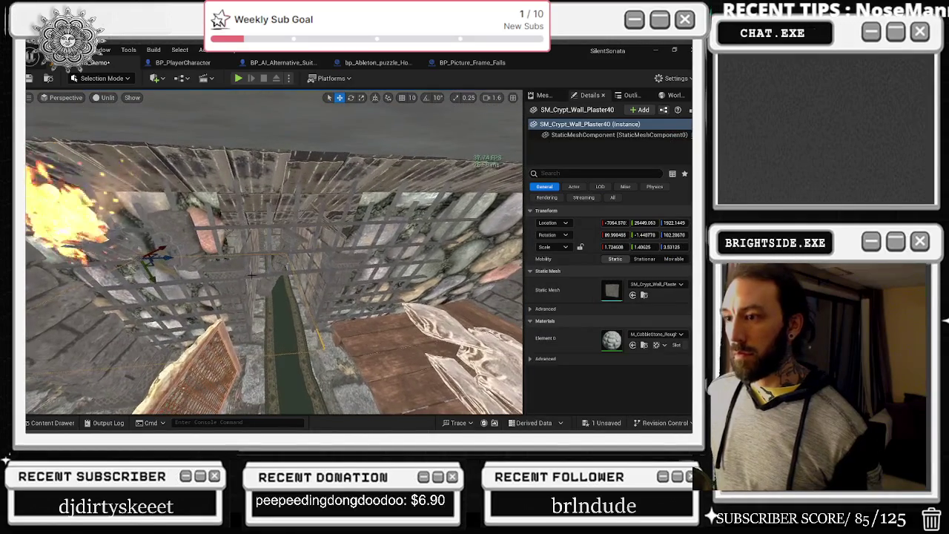
click(286, 335)
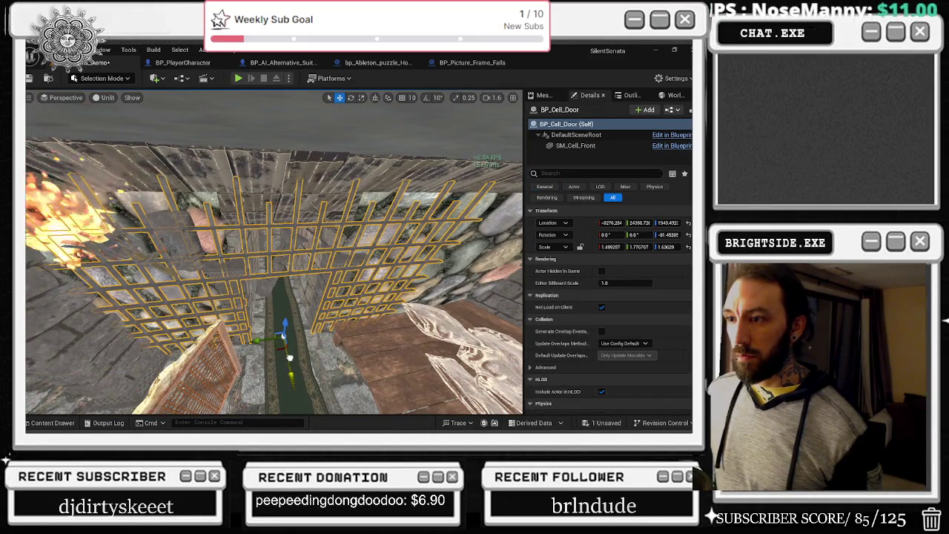
click(289, 330)
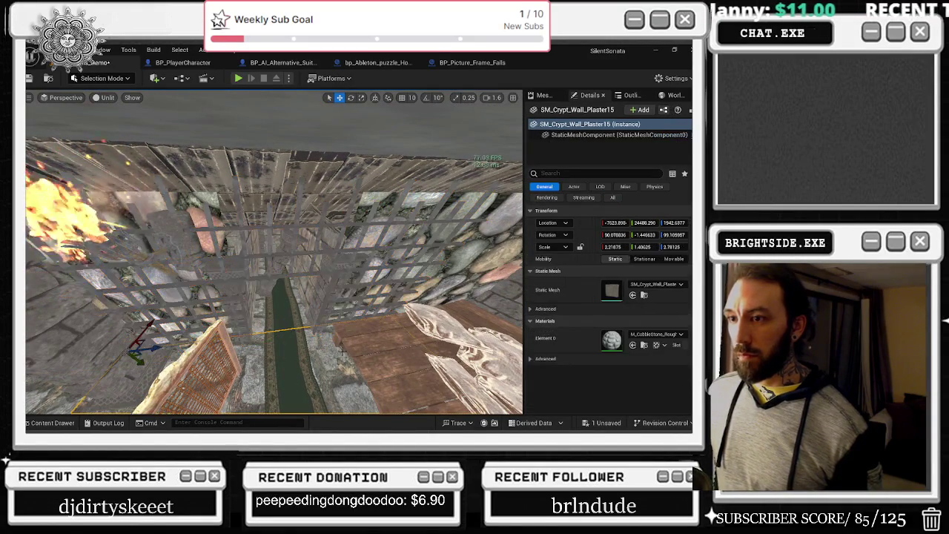
key(w)
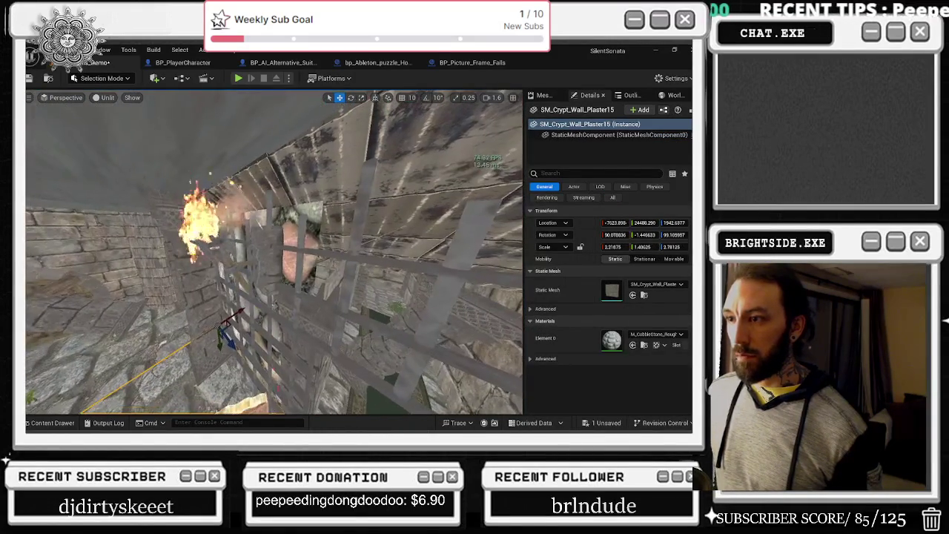
key(w)
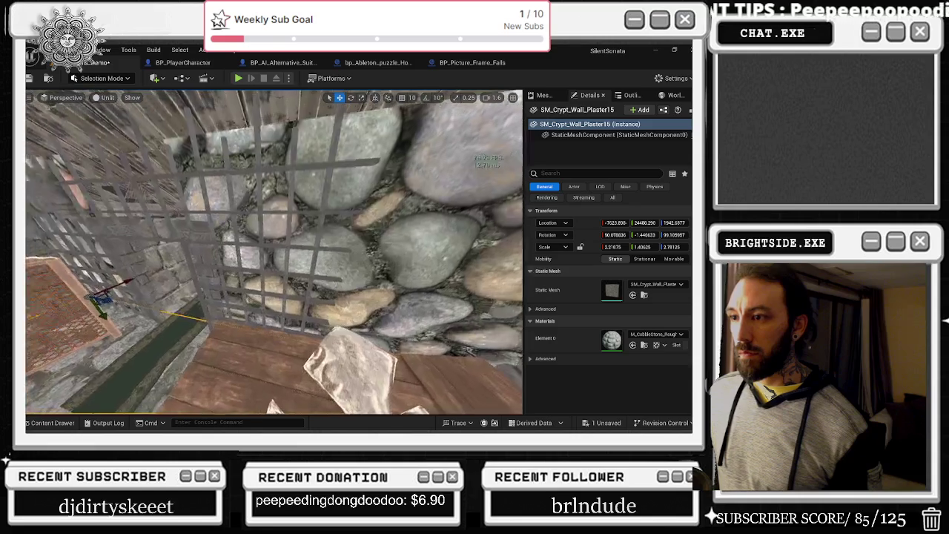
key(s)
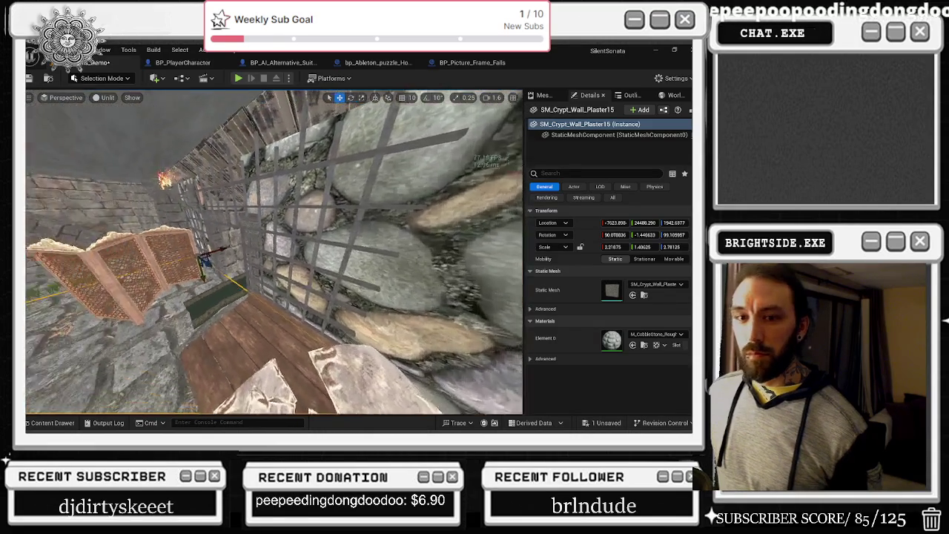
key(w)
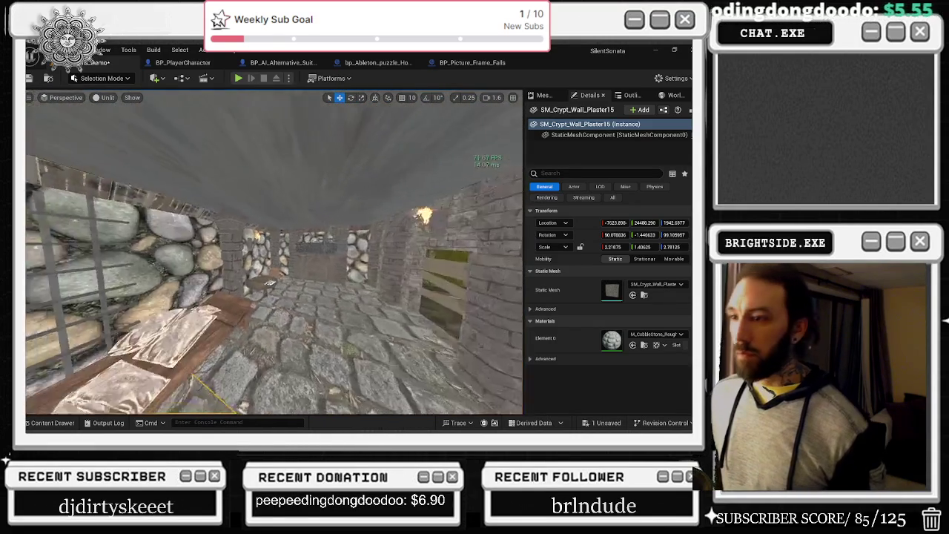
key(s)
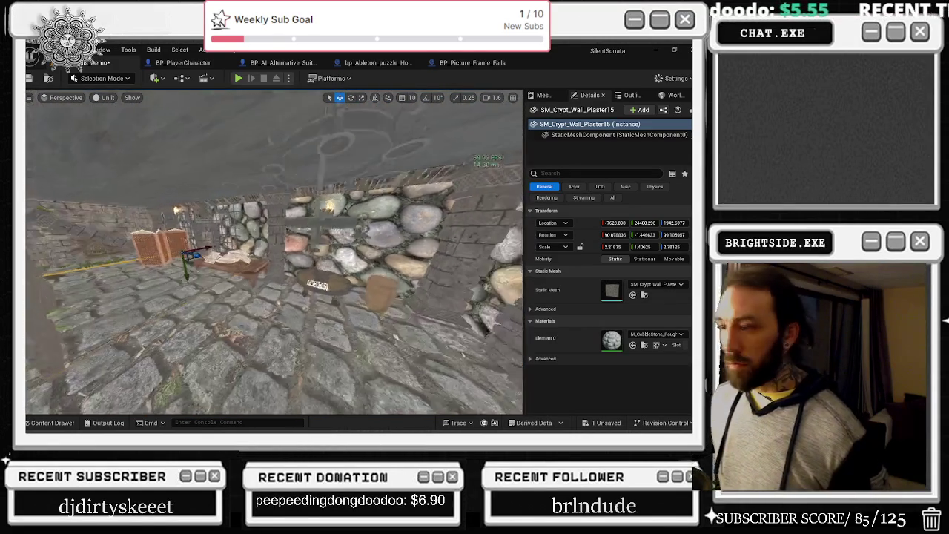
key(w)
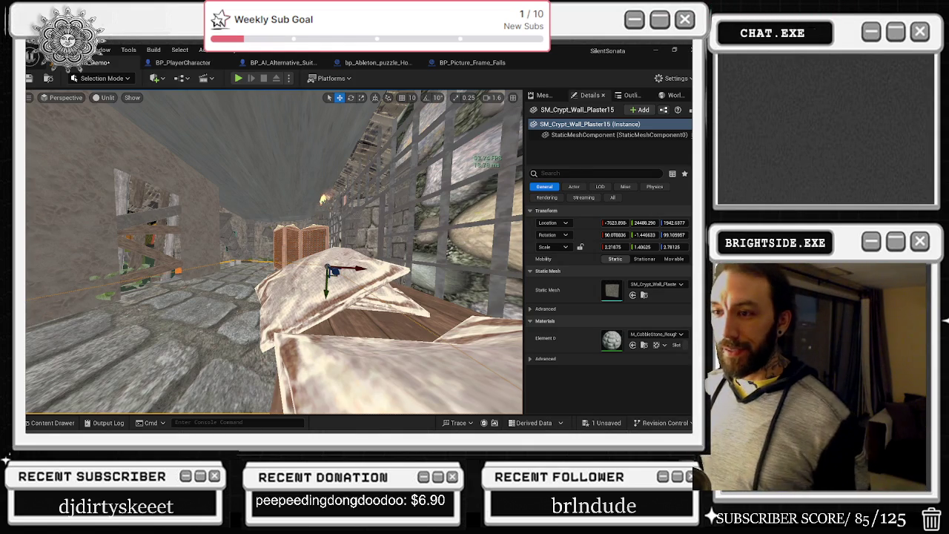
mouse_move(248, 218)
mouse_down()
mouse_move(200, 245)
mouse_move(145, 252)
mouse_up()
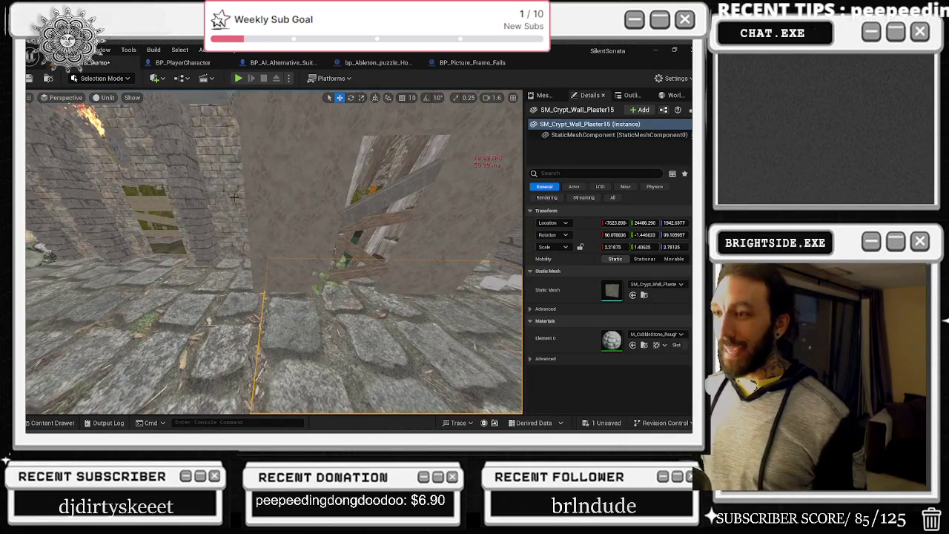
click(367, 209)
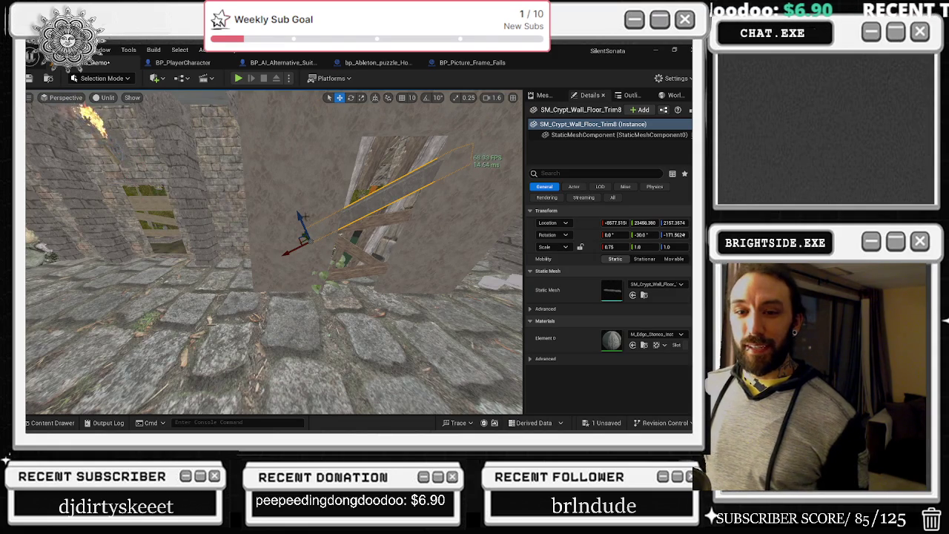
Step: Lower floor trim SM_Crypt_Wall_Floor_Trim8 to the floor and level out its tilt
mouse_move(300, 218)
mouse_down()
mouse_move(321, 276)
mouse_move(255, 306)
mouse_move(222, 271)
mouse_move(198, 288)
mouse_move(264, 279)
mouse_move(253, 286)
mouse_up()
key(e)
key(w)
key(e)
key(r)
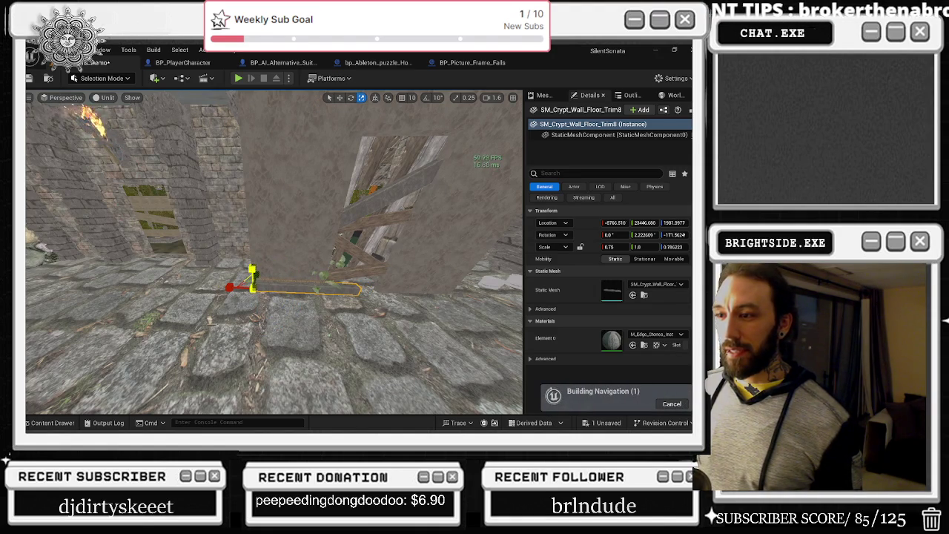
key(e)
mouse_move(269, 261)
mouse_down()
mouse_move(212, 286)
mouse_move(230, 287)
mouse_up()
Step: Resize the floor trim to about 1.40 × 1 × 0.78 to fit the wall base
key(r)
key(r)
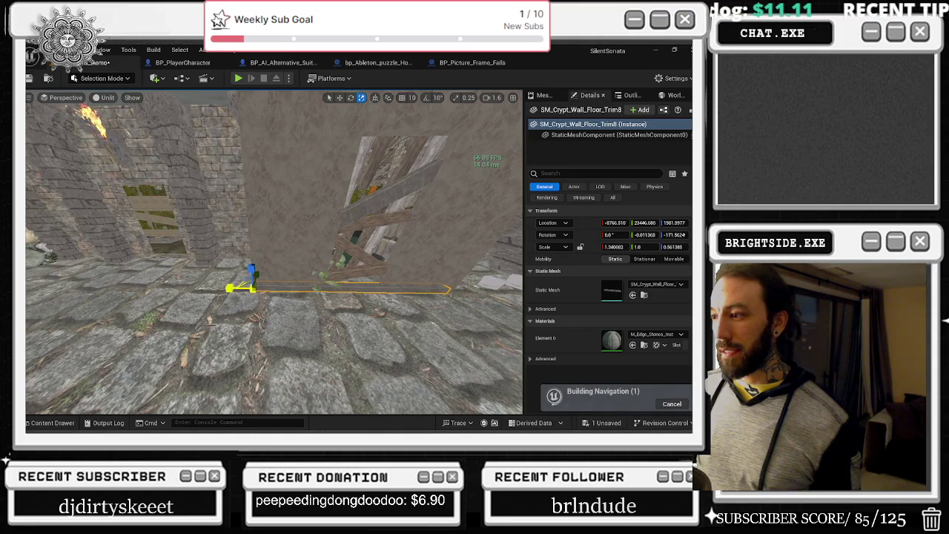
key(r)
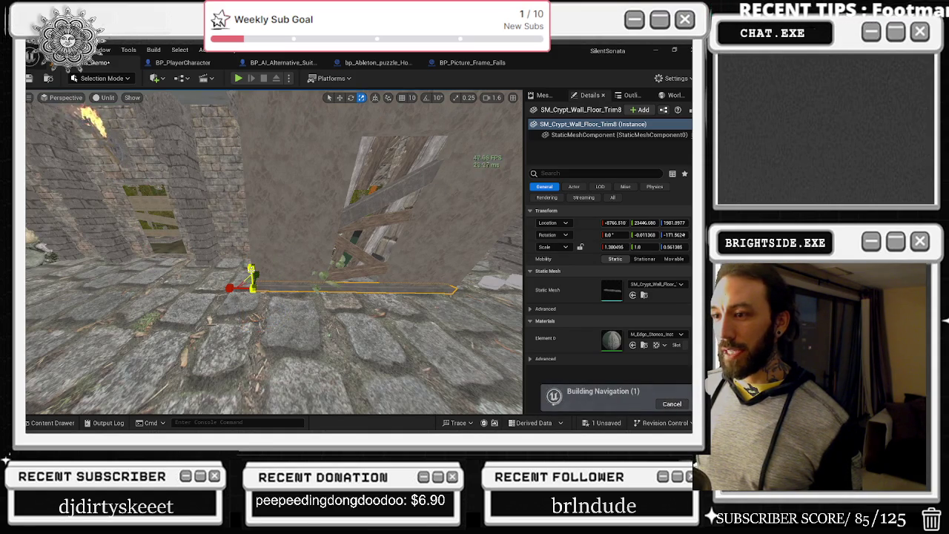
drag(252, 273, 271, 268)
key(w)
key(e)
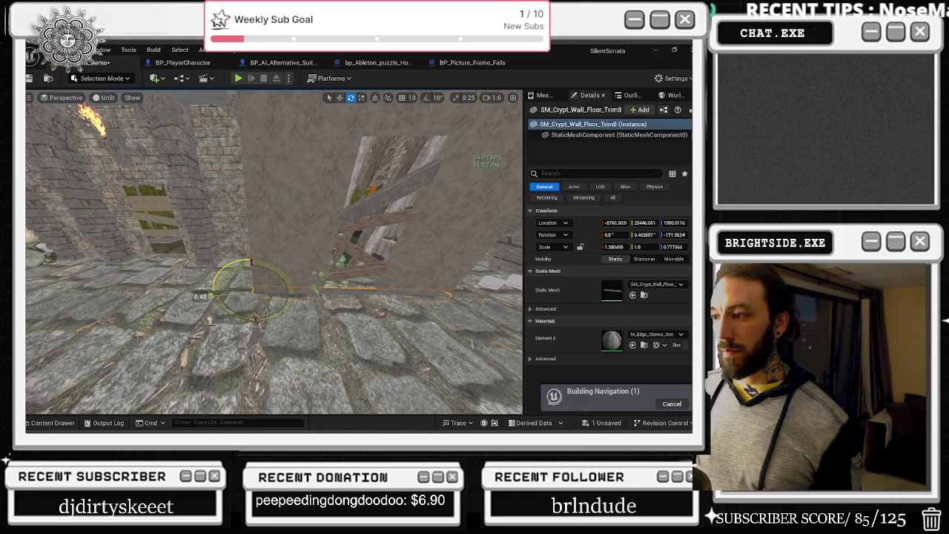
key(w)
key(e)
key(r)
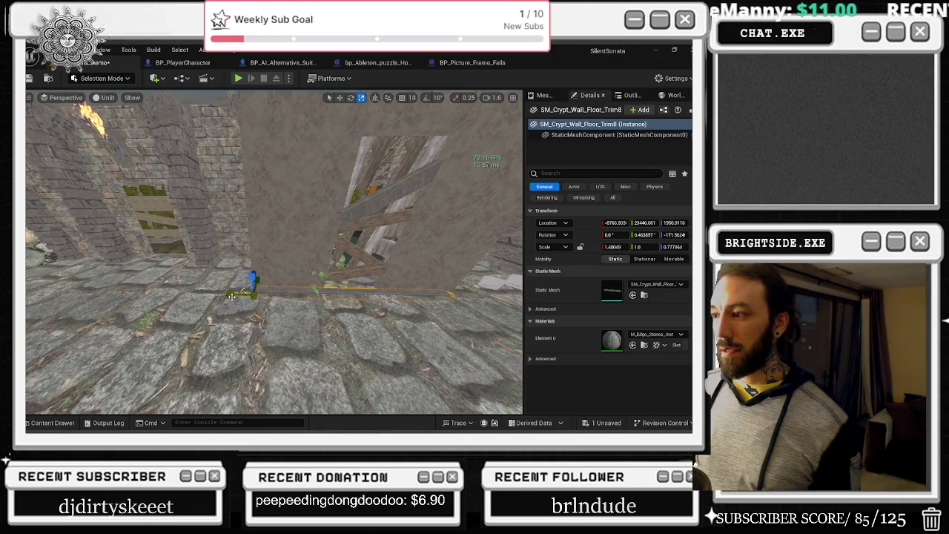
click(251, 284)
key(w)
click(269, 290)
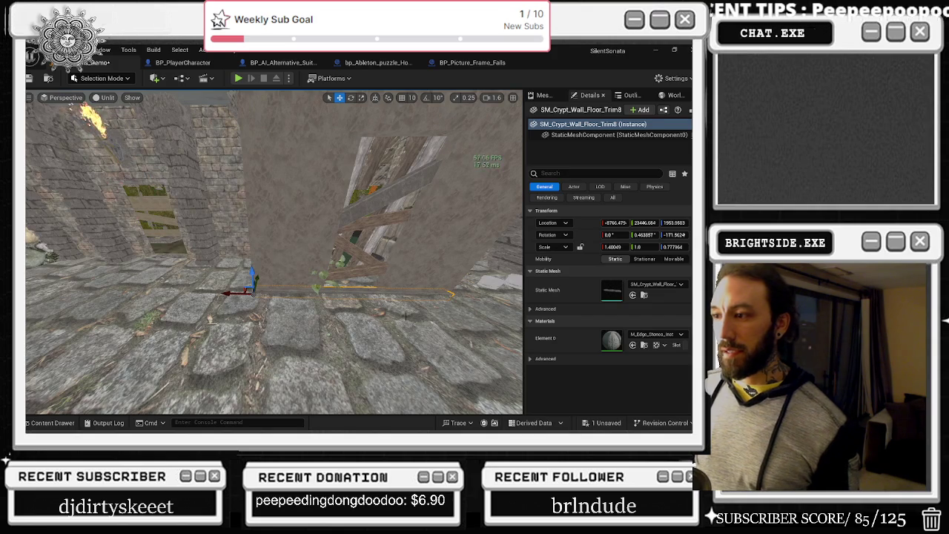
click(364, 289)
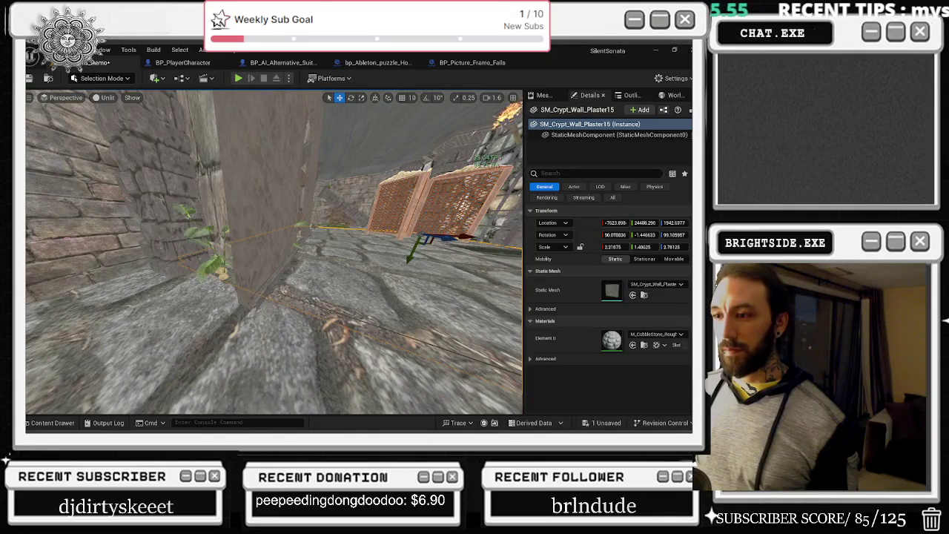
Step: Turn the floor trim about 88 degrees and shorten it along its length
click(262, 295)
key(e)
drag(364, 274, 366, 277)
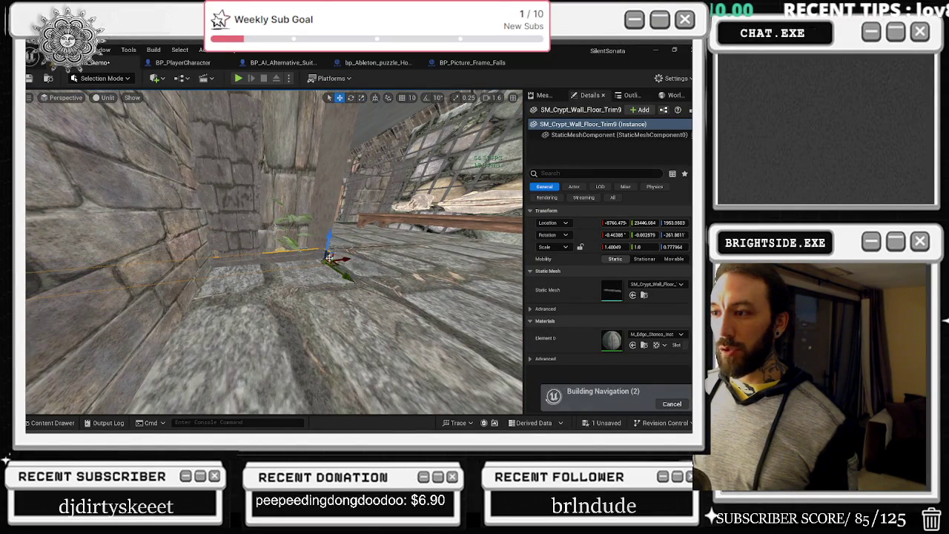
key(r)
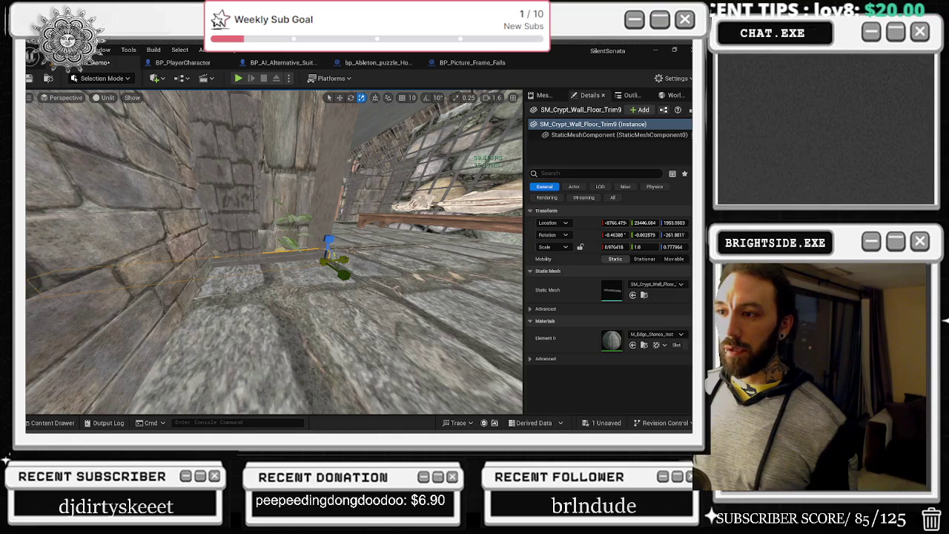
drag(338, 260, 311, 261)
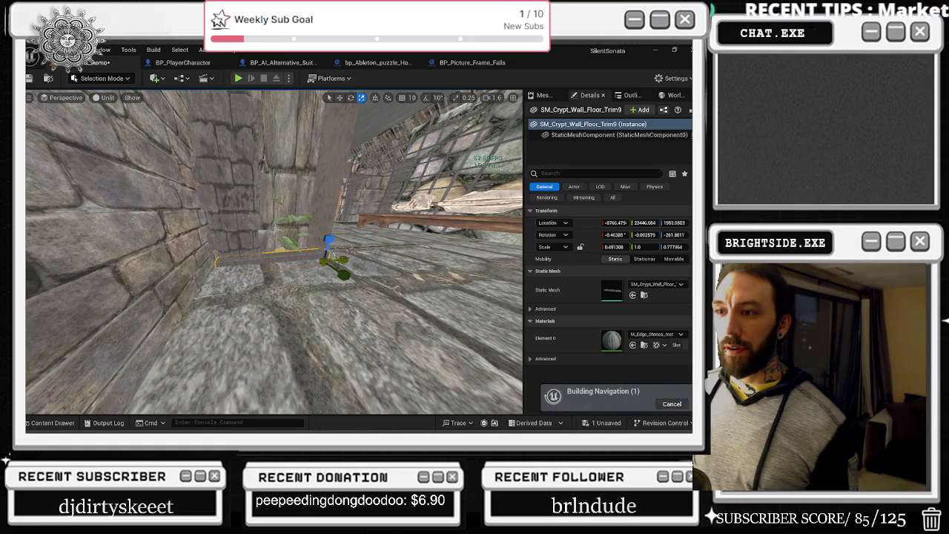
Step: Angle the trim into the wall corner and place a copy further along the wall
drag(432, 253, 391, 329)
key(w)
key(e)
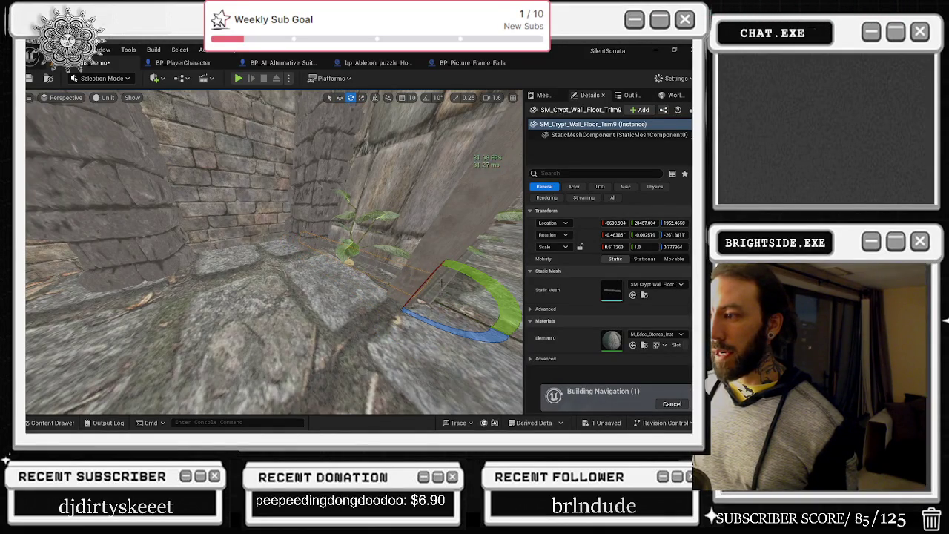
mouse_move(443, 280)
mouse_down()
mouse_move(445, 261)
mouse_move(400, 279)
mouse_up()
key(w)
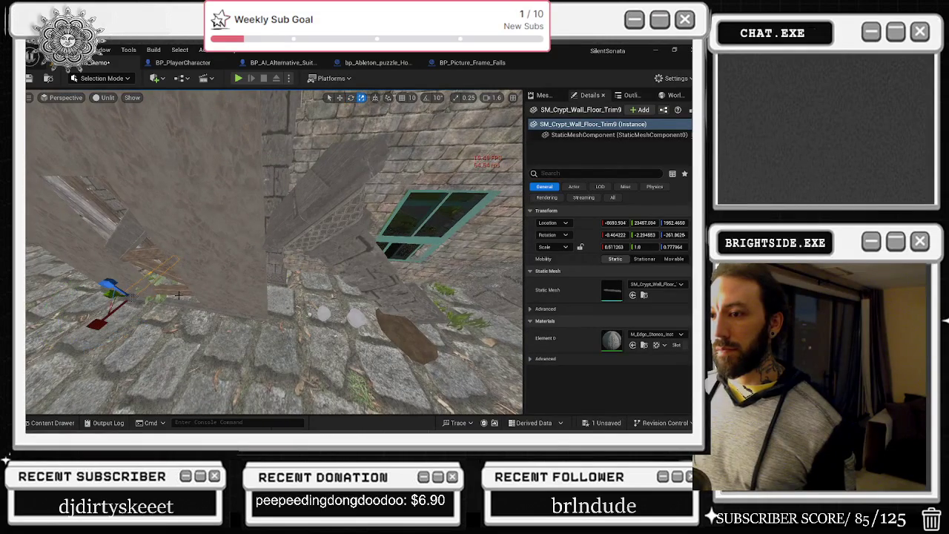
mouse_move(110, 295)
alt+shift+mouse_down()
mouse_move(212, 306)
mouse_move(235, 253)
mouse_move(239, 269)
mouse_move(256, 265)
mouse_move(231, 267)
mouse_move(241, 267)
mouse_move(211, 295)
alt+shift+mouse_up()
scroll(235, 254, down, 5)
click(212, 293)
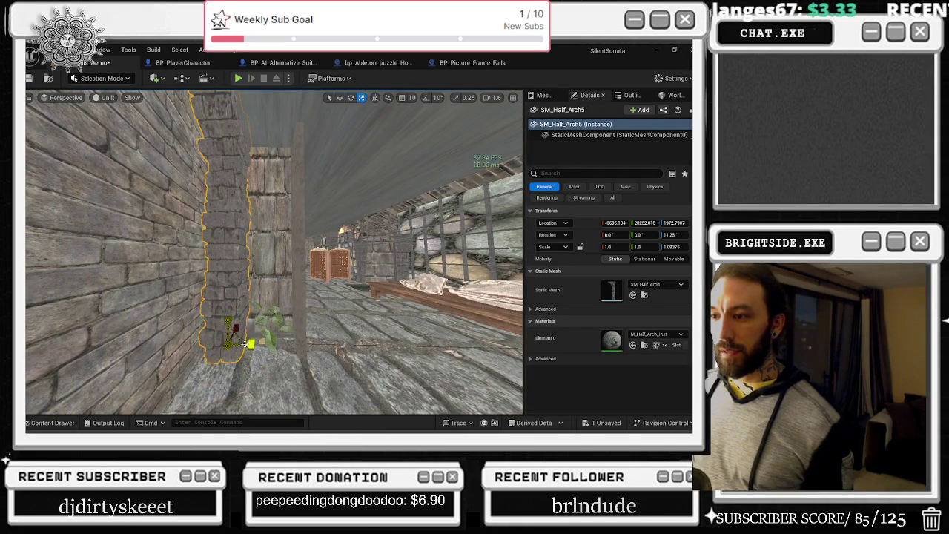
Step: Stretch half-arch SM_Half_Arch5 to about 2.23 width and shift it into the doorway
mouse_move(250, 343)
mouse_down()
mouse_move(288, 346)
mouse_move(254, 339)
mouse_up()
key(w)
key(w)
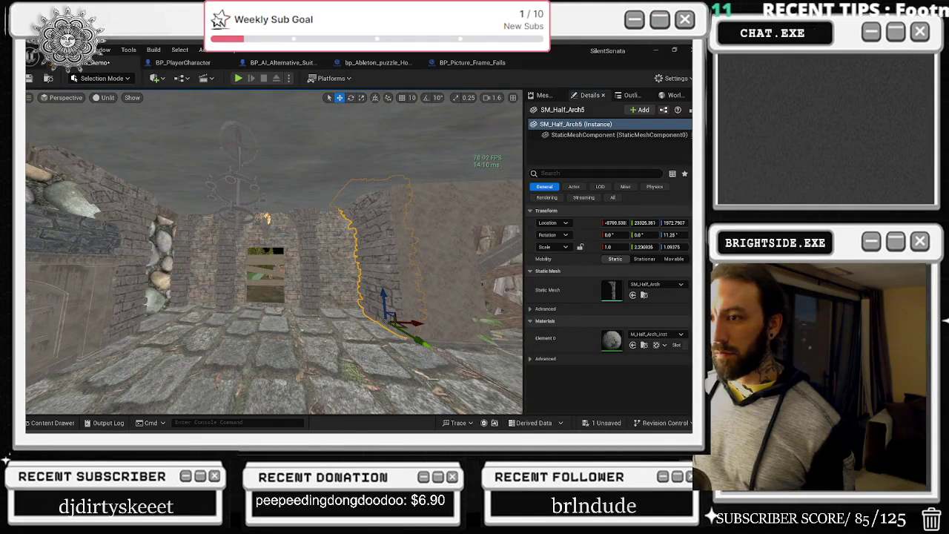
drag(641, 247, 668, 247)
drag(294, 202, 294, 202)
drag(340, 306, 339, 313)
drag(294, 202, 294, 202)
Step: Select the other half-arch SM_Half_Arch6 and check the doorway from both sides of the wall
click(374, 340)
drag(373, 339, 374, 340)
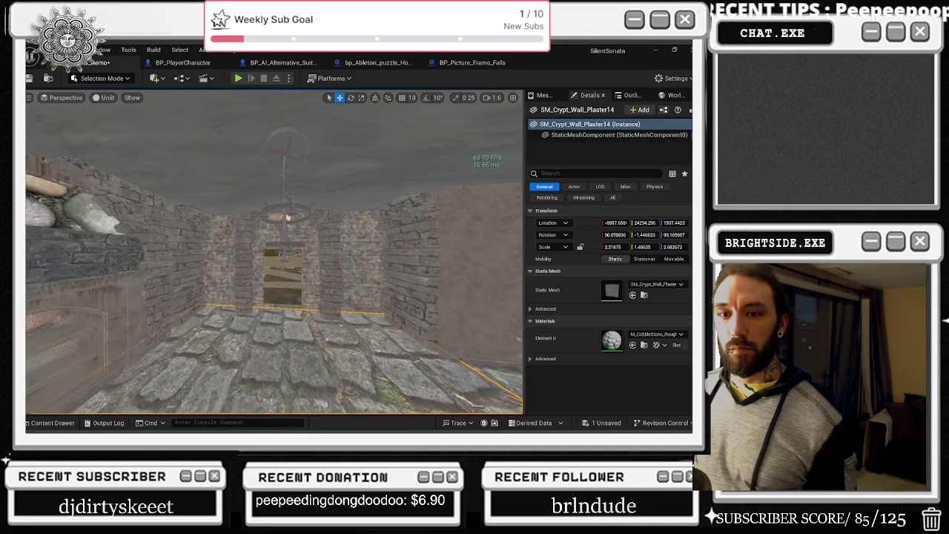
drag(374, 339, 374, 340)
click(255, 331)
drag(255, 331, 256, 330)
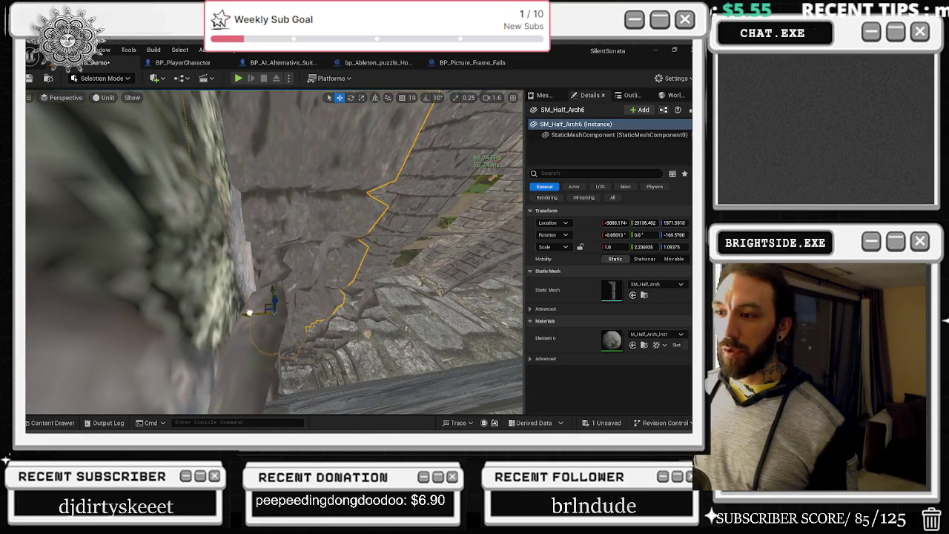
drag(301, 300, 300, 301)
drag(335, 336, 335, 336)
click(335, 336)
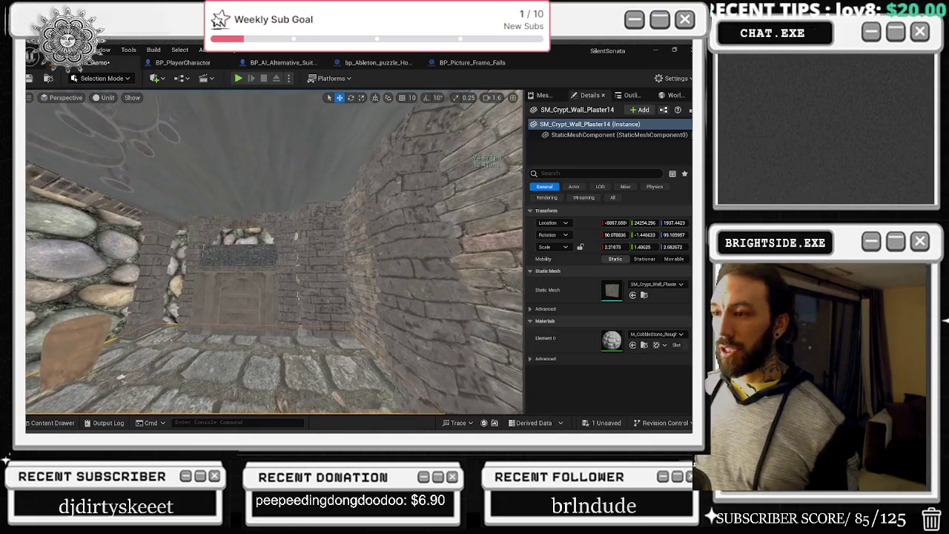
drag(335, 336, 336, 335)
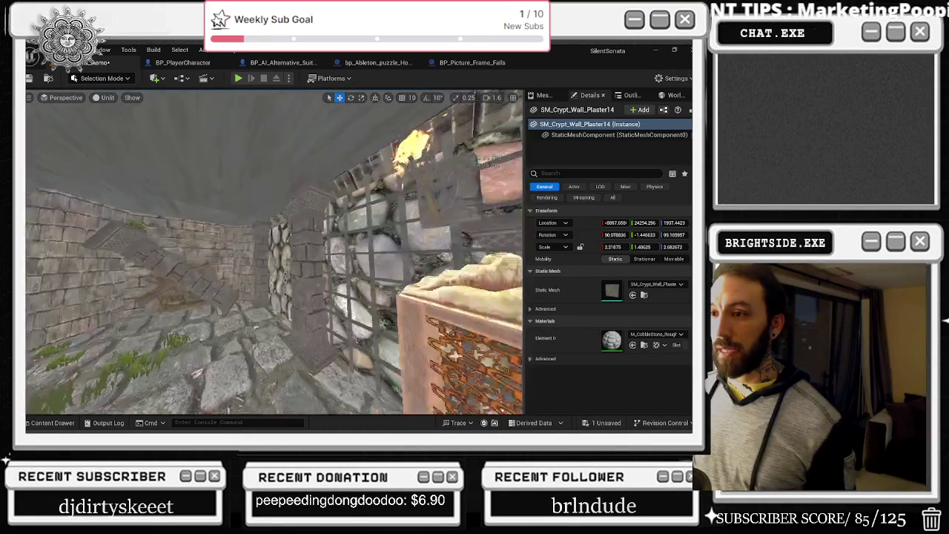
Step: Fly through the crypt rooms past the barred window and select the phonograph
key(w)
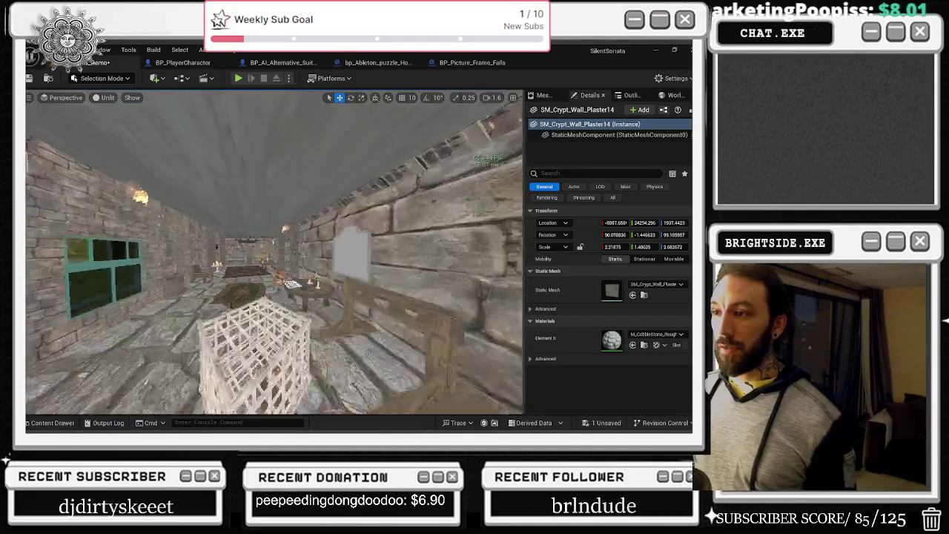
key(w)
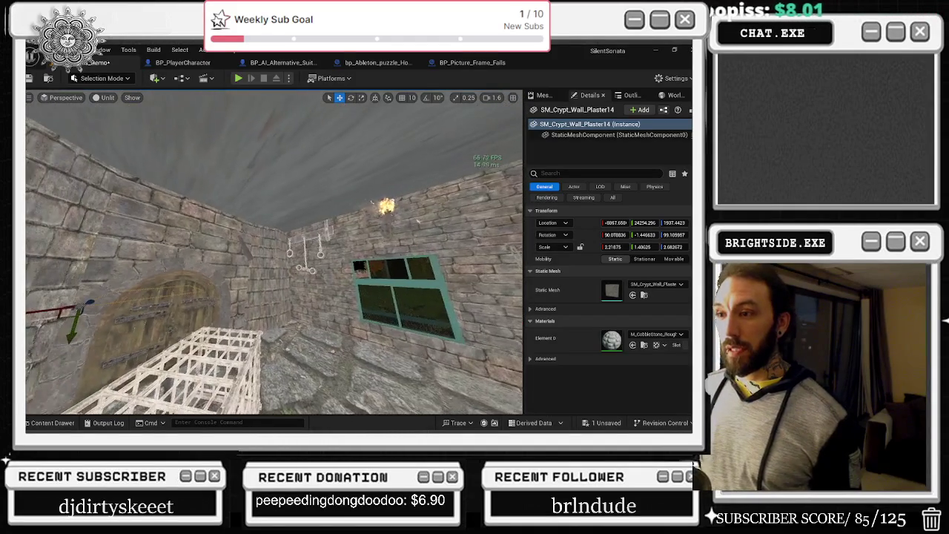
key(w)
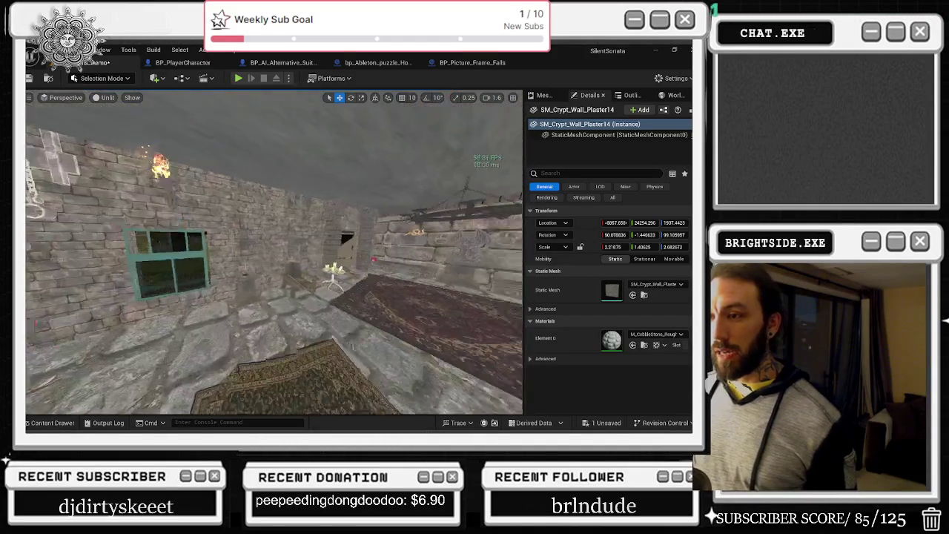
key(w)
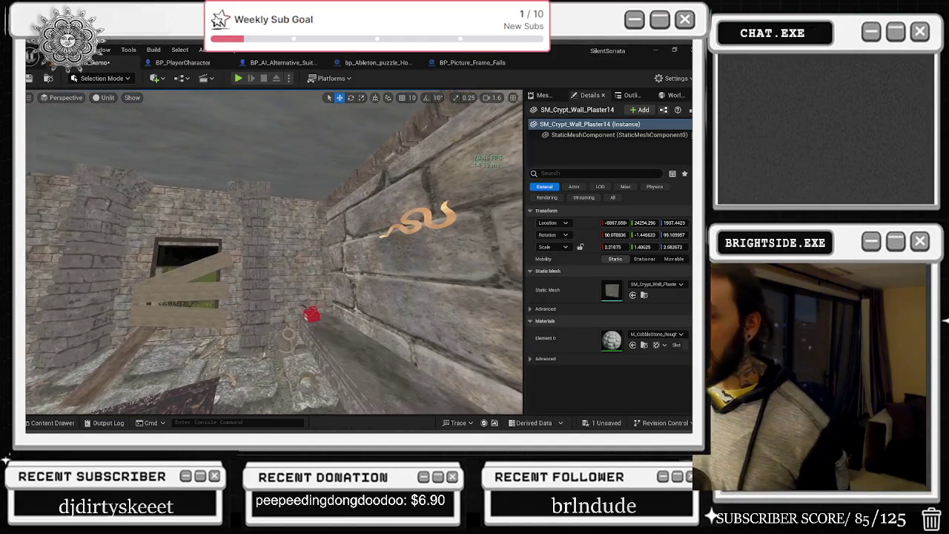
key(w)
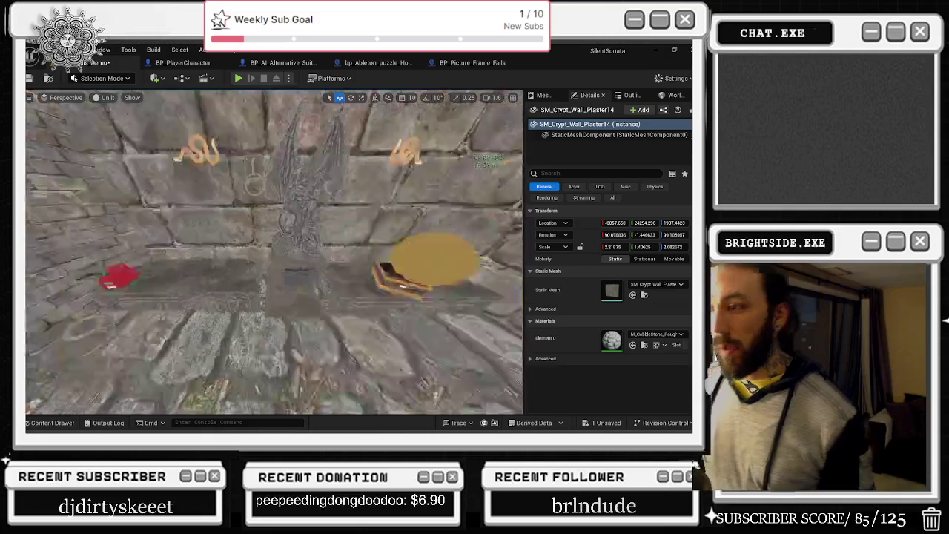
key(w)
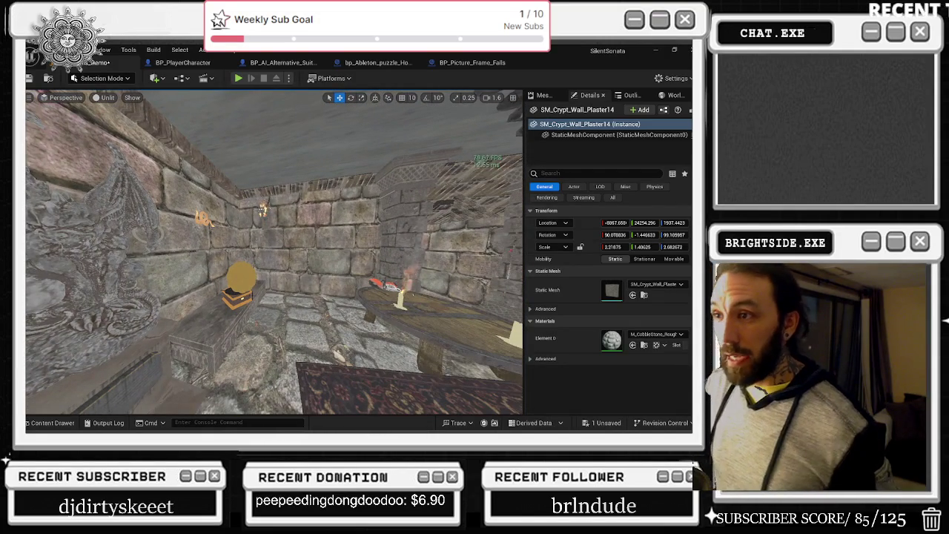
click(239, 285)
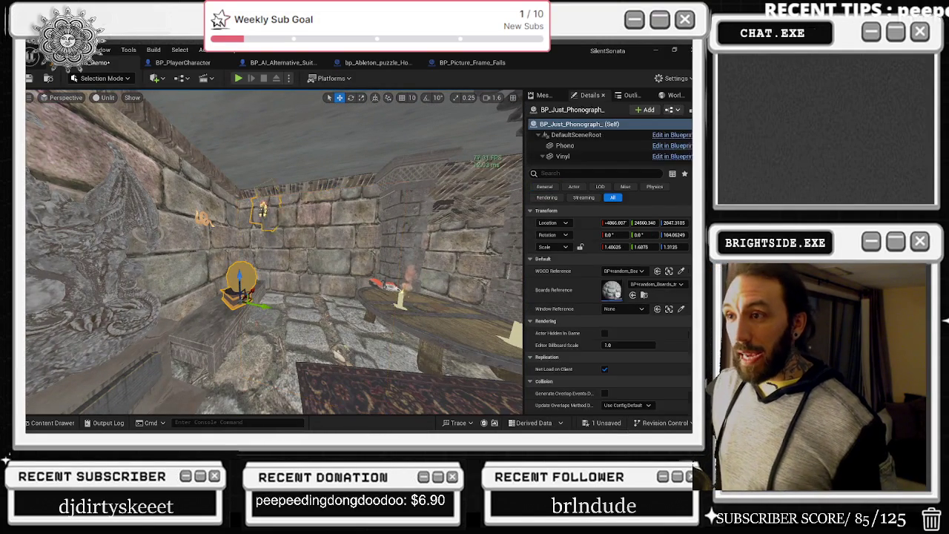
Step: Fly past the torch and chandelier corridor to the candle table and select the candelabra
key(w)
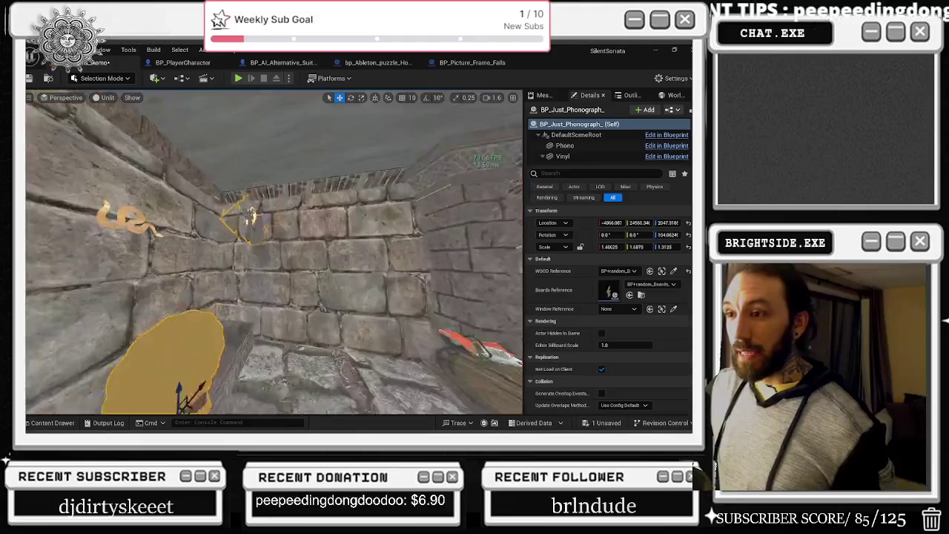
key(w)
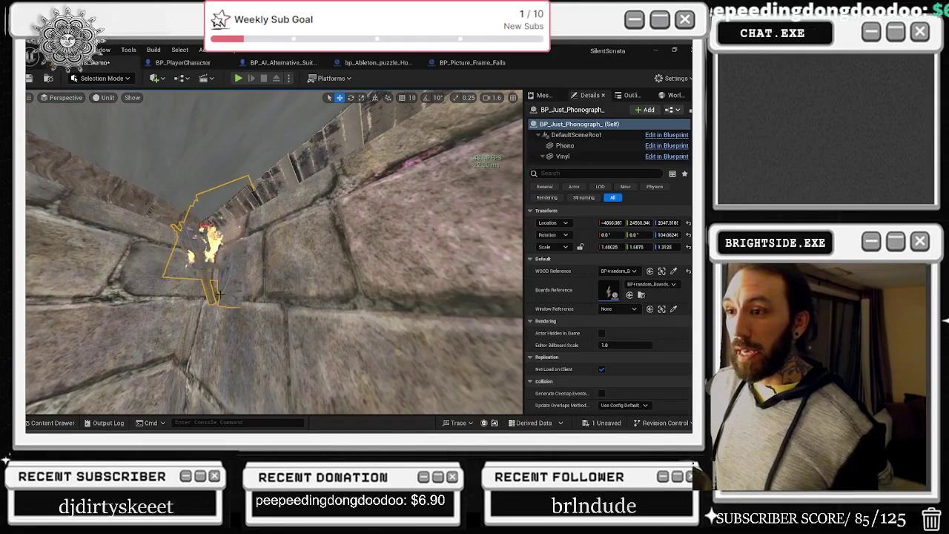
drag(225, 293, 222, 349)
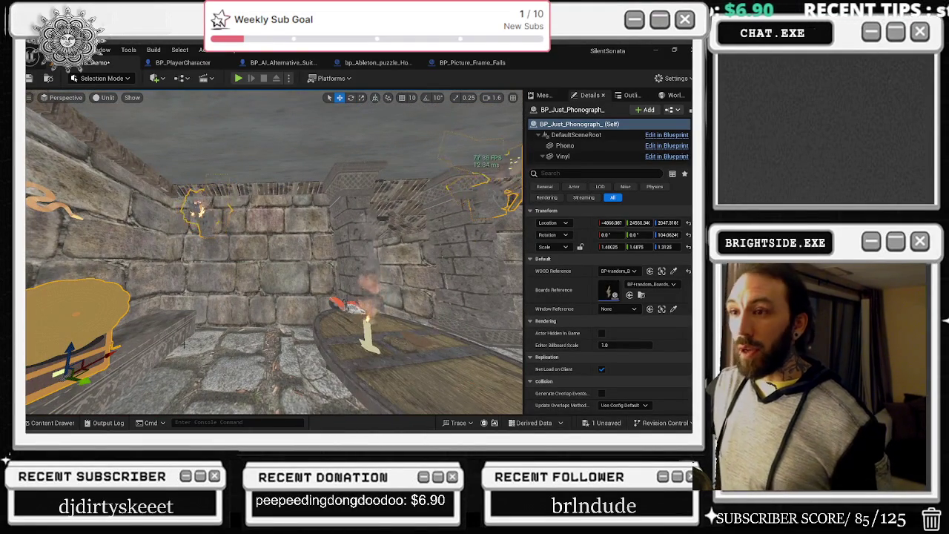
mouse_move(321, 249)
mouse_down()
mouse_move(252, 261)
mouse_move(248, 201)
mouse_move(234, 206)
mouse_up()
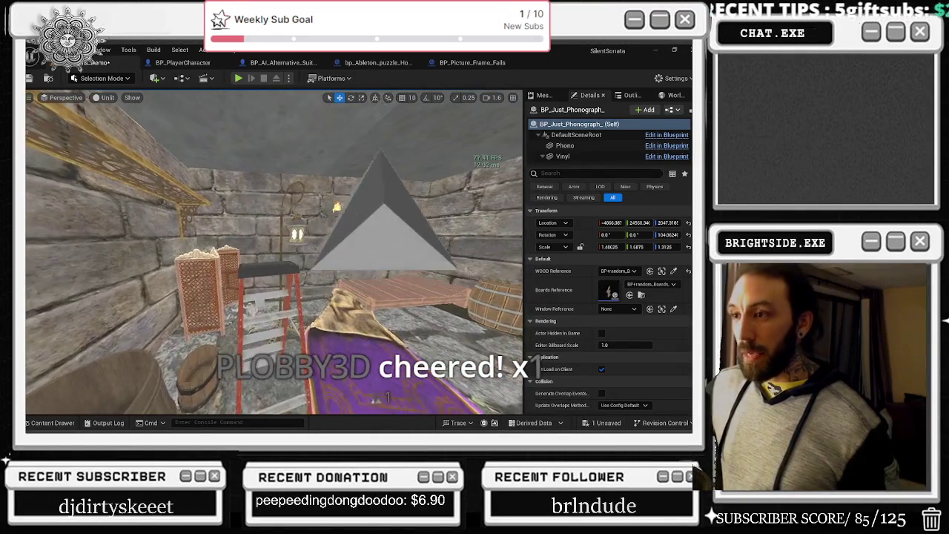
mouse_move(234, 206)
mouse_down()
mouse_move(223, 222)
mouse_move(237, 217)
mouse_up()
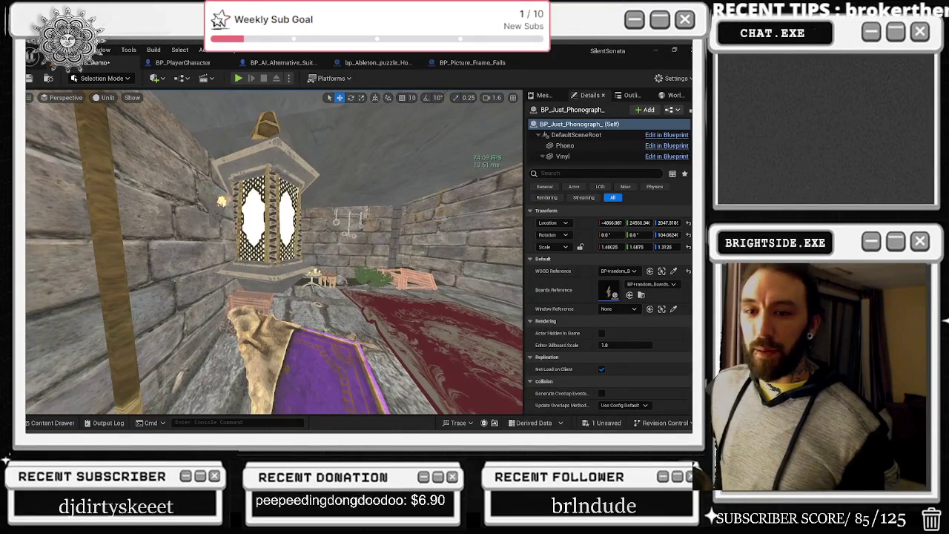
mouse_move(237, 216)
mouse_down()
mouse_move(226, 191)
mouse_move(204, 191)
mouse_up()
click(416, 312)
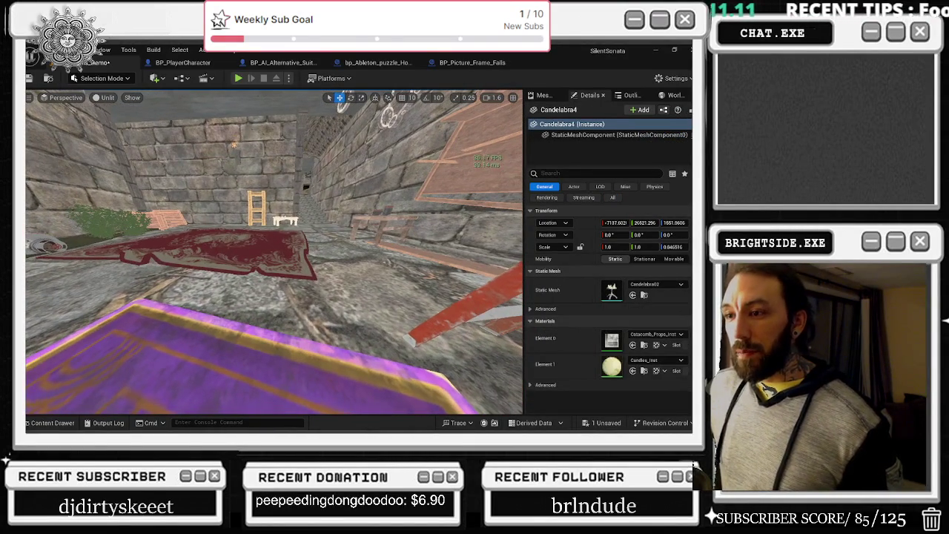
Step: Tilt the red carpet Mesh_Carpet_04 about 0.68 degrees
click(222, 260)
key(e)
drag(234, 215, 239, 223)
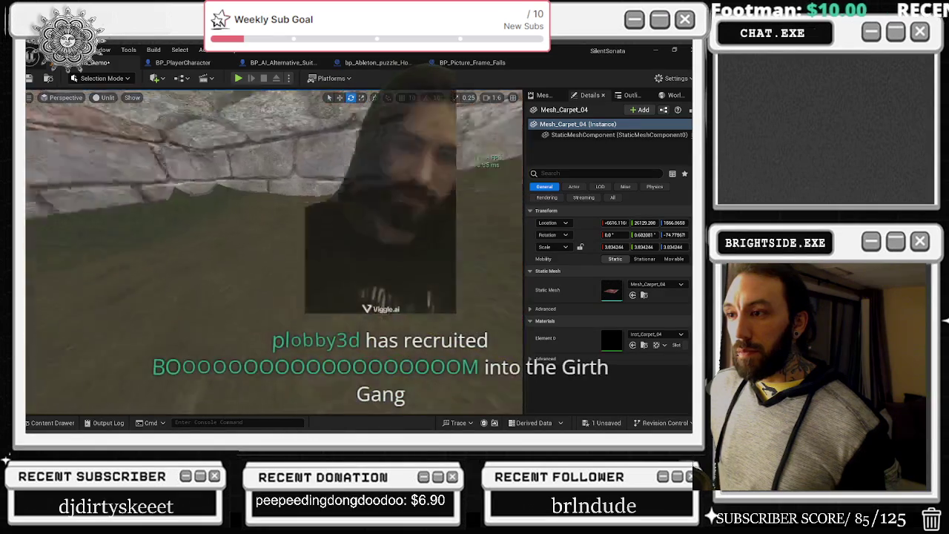
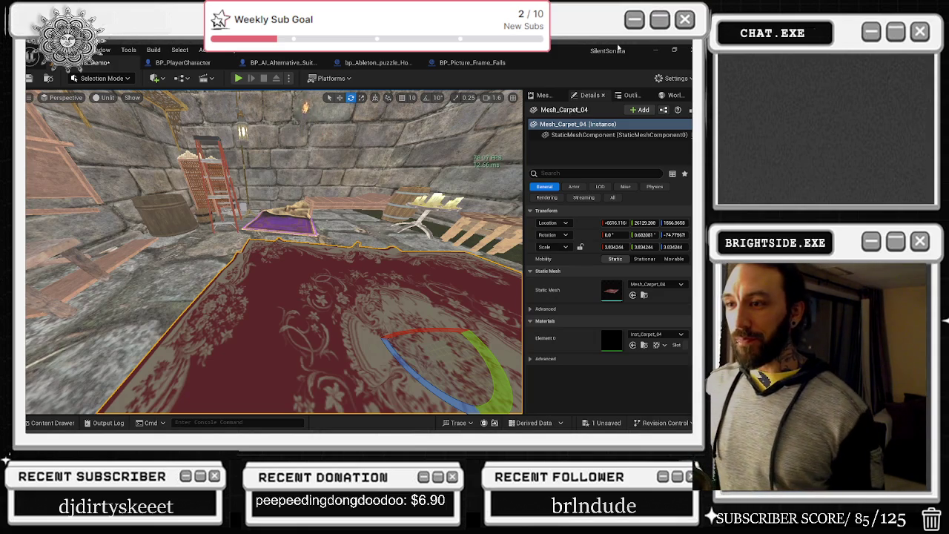
Step: Raise the crypt wall floor trim up the wall toward its top
mouse_move(297, 259)
mouse_down()
mouse_move(74, 256)
mouse_move(111, 267)
mouse_move(126, 348)
mouse_move(134, 271)
mouse_move(185, 283)
mouse_move(148, 274)
mouse_move(149, 234)
mouse_up()
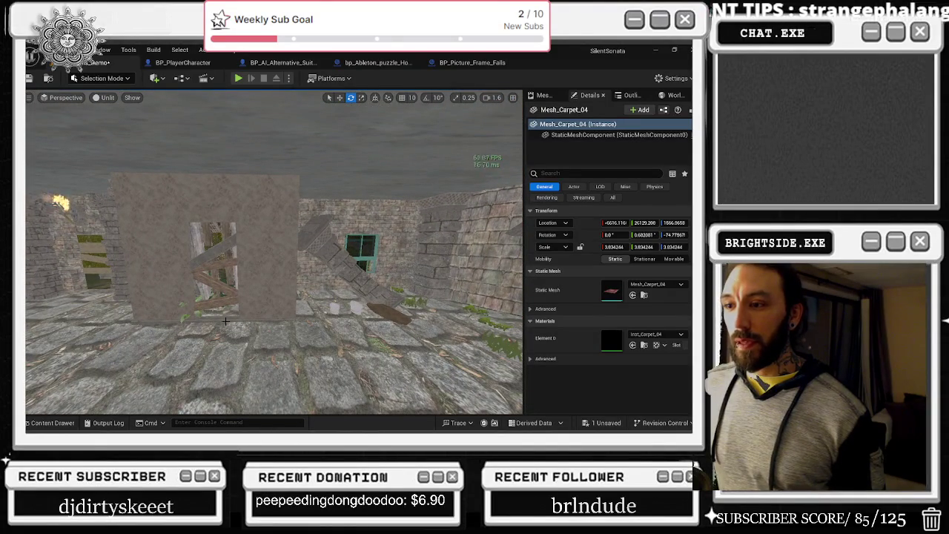
click(227, 320)
click(132, 319)
key(w)
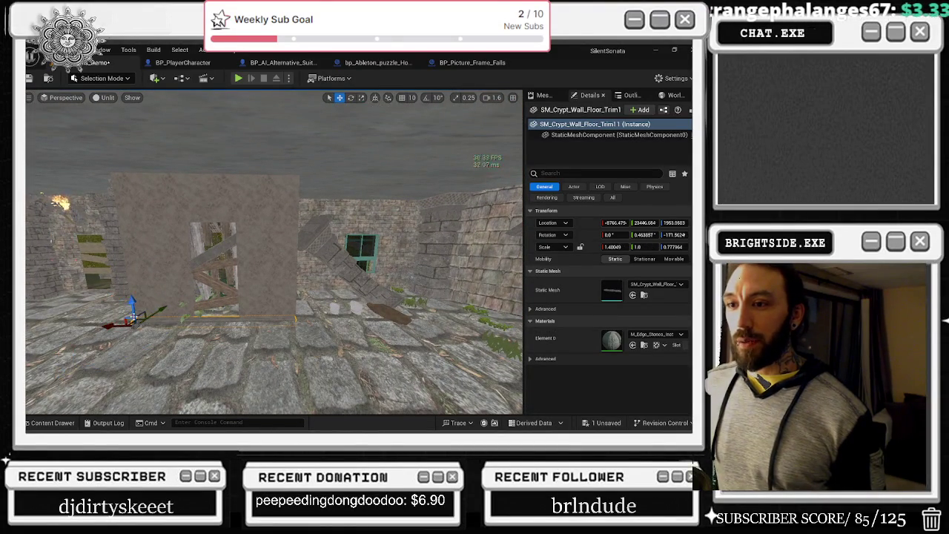
drag(130, 304, 155, 156)
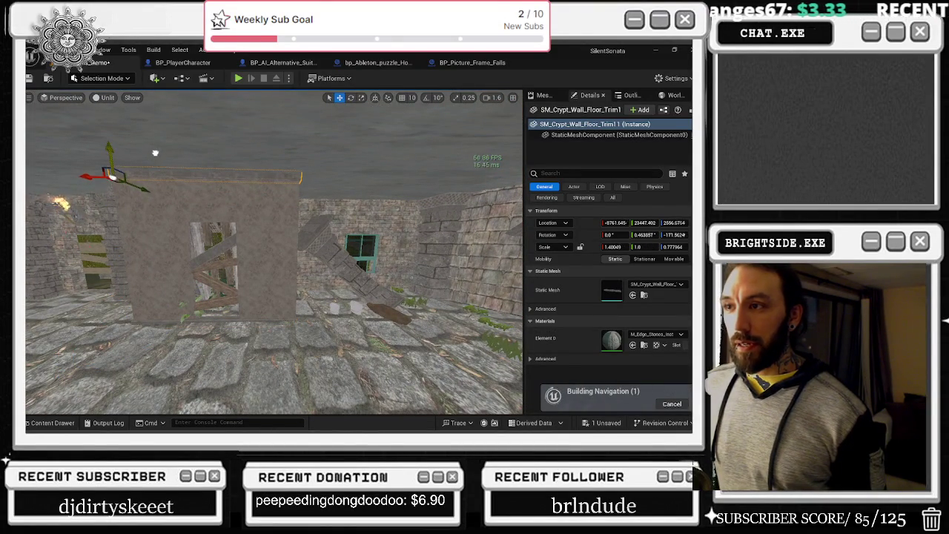
Step: Duplicate the raised trim and place a copy near the ceiling beside the chains
key(w)
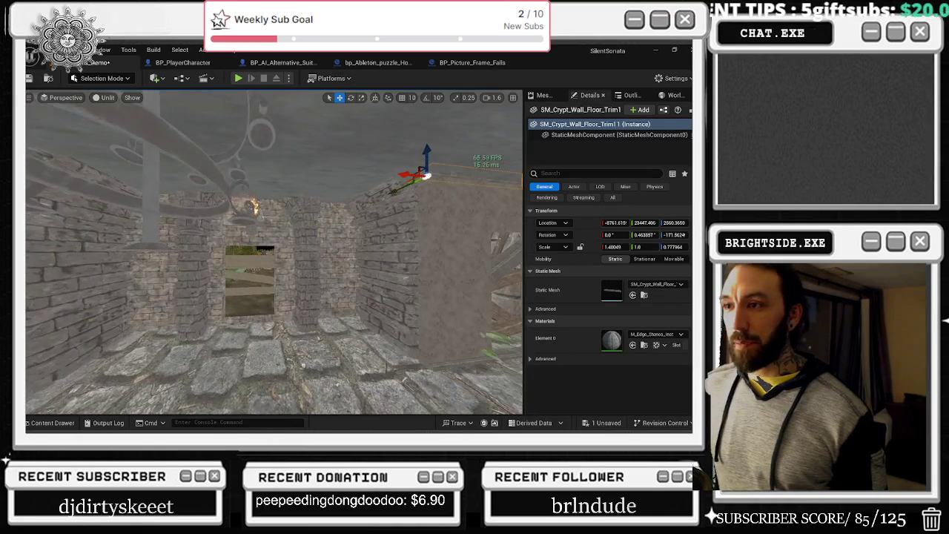
key(ctrl+d)
key(w)
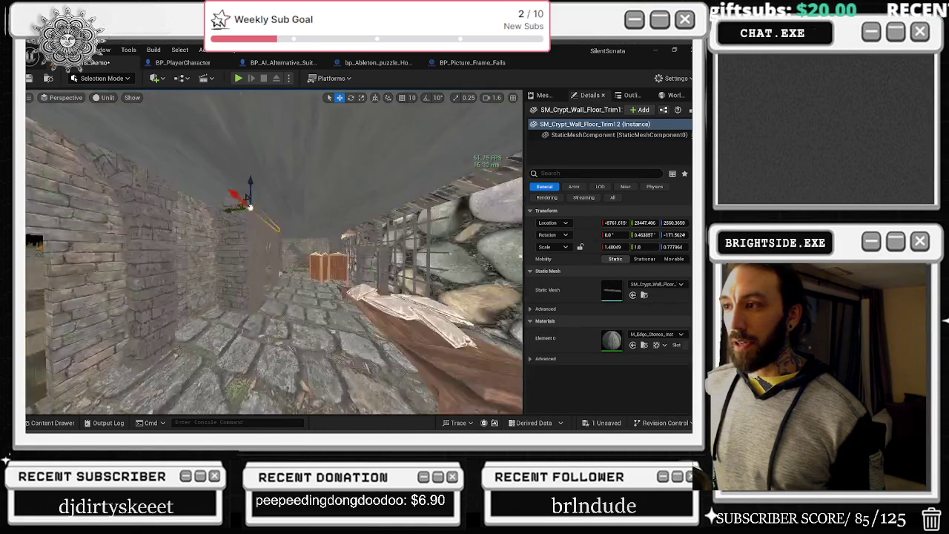
key(w)
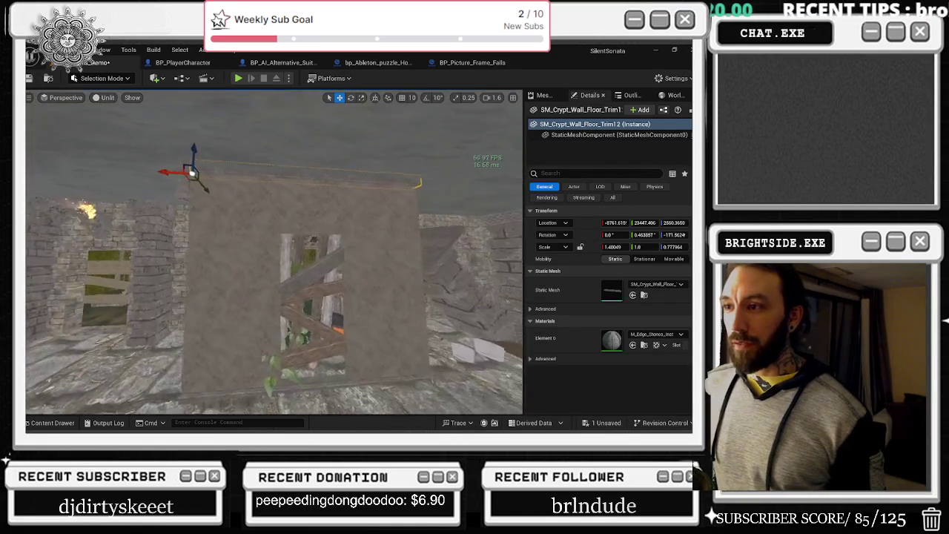
key(w)
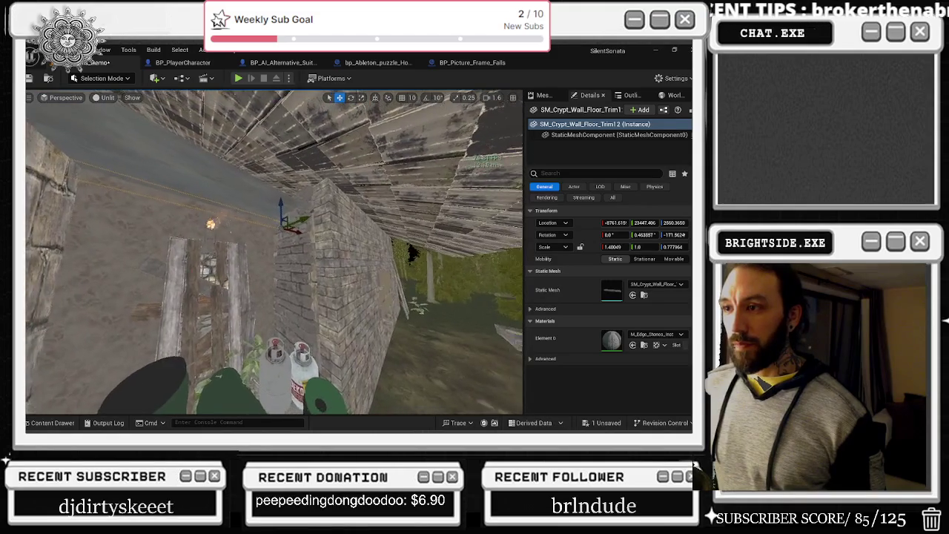
key(w)
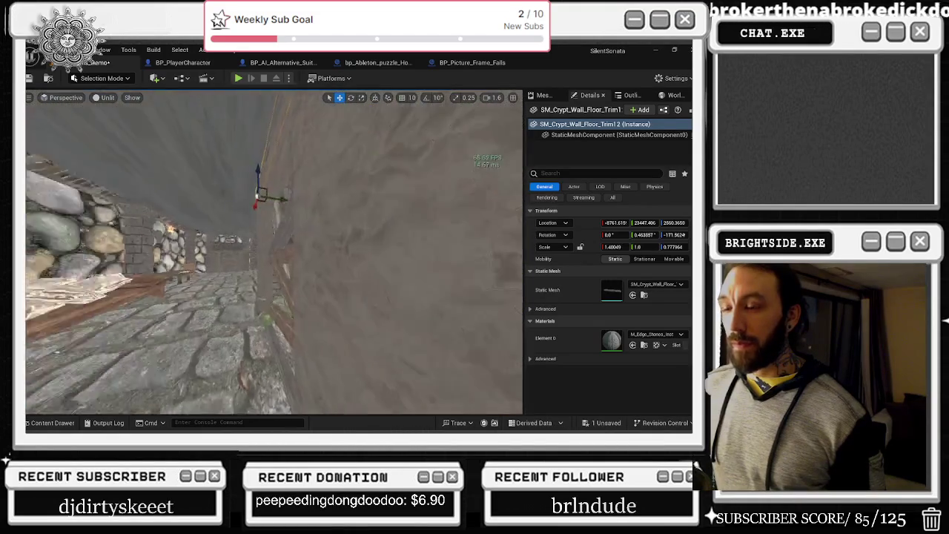
key(w)
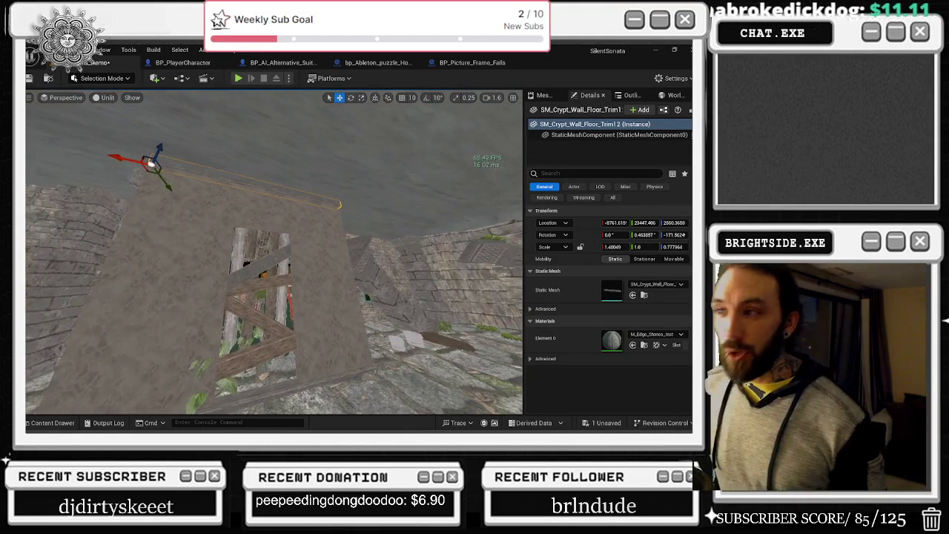
key(w)
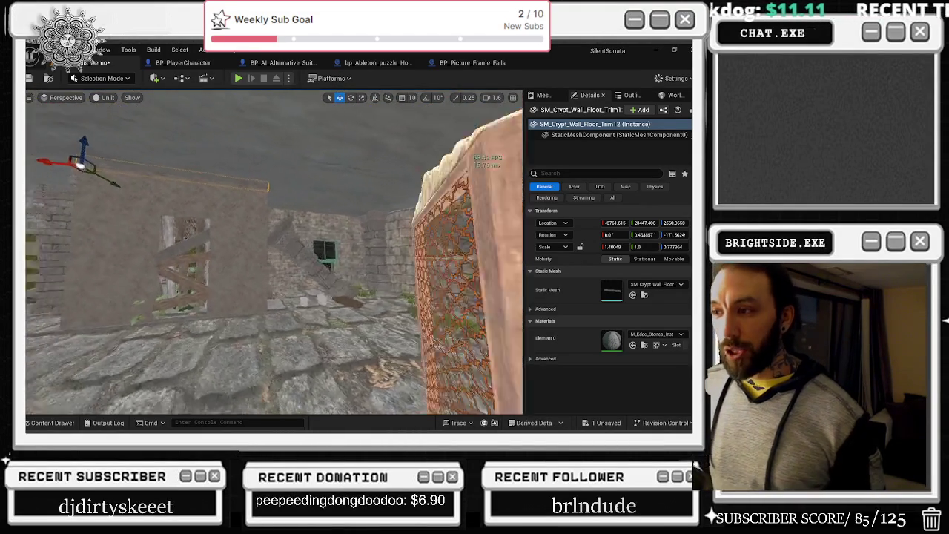
key(w)
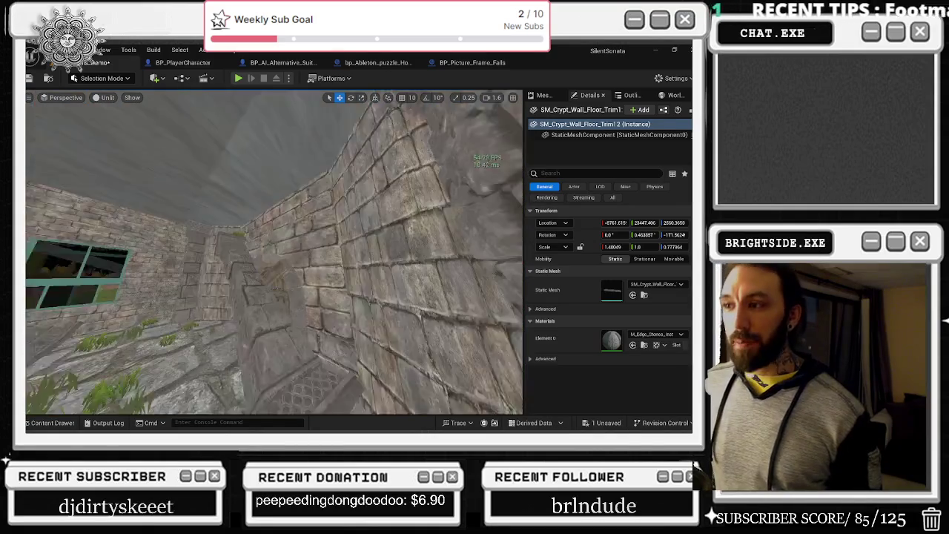
key(w)
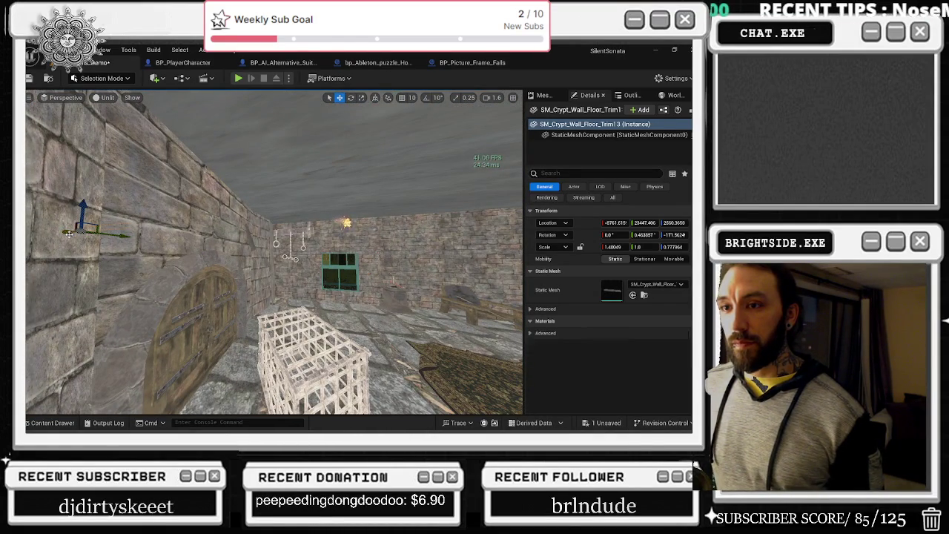
drag(69, 234, 271, 230)
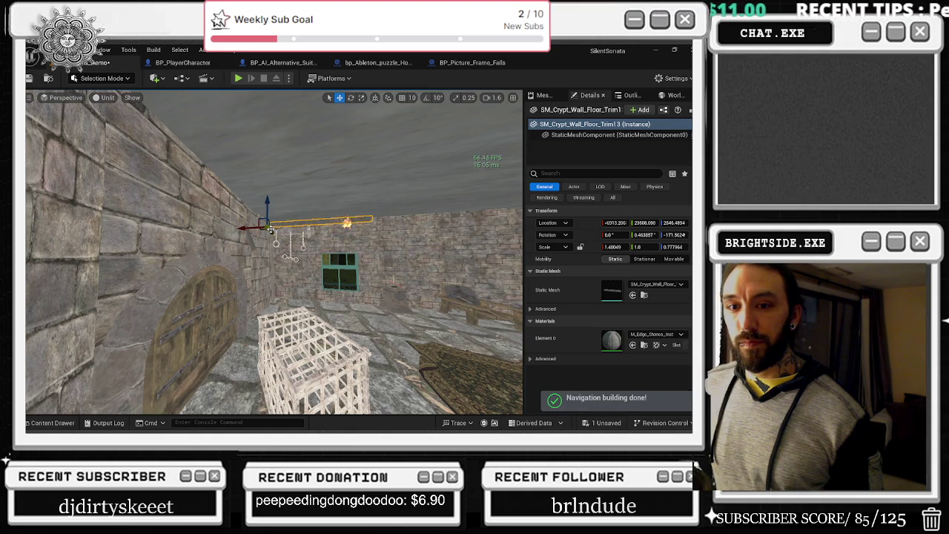
Step: Slide the copied SM_Crypt_Wall_Floor_Trim1 (3) along the wall top into place
drag(258, 281, 258, 247)
mouse_move(157, 197)
mouse_down()
mouse_move(175, 215)
mouse_move(179, 190)
mouse_move(187, 270)
mouse_up()
key(e)
key(w)
key(e)
key(r)
key(w)
mouse_move(170, 244)
mouse_down()
mouse_move(205, 243)
mouse_move(186, 255)
mouse_move(238, 290)
mouse_up()
Step: Stretch the trim to Scale X 4.61775, tilt it slightly, and postpone the autosave
key(e)
key(r)
mouse_move(127, 253)
mouse_down()
mouse_move(141, 253)
mouse_move(128, 252)
mouse_up()
drag(205, 244, 223, 244)
mouse_move(93, 256)
mouse_down()
mouse_move(129, 236)
mouse_move(108, 237)
mouse_move(172, 267)
mouse_up()
key(w)
key(r)
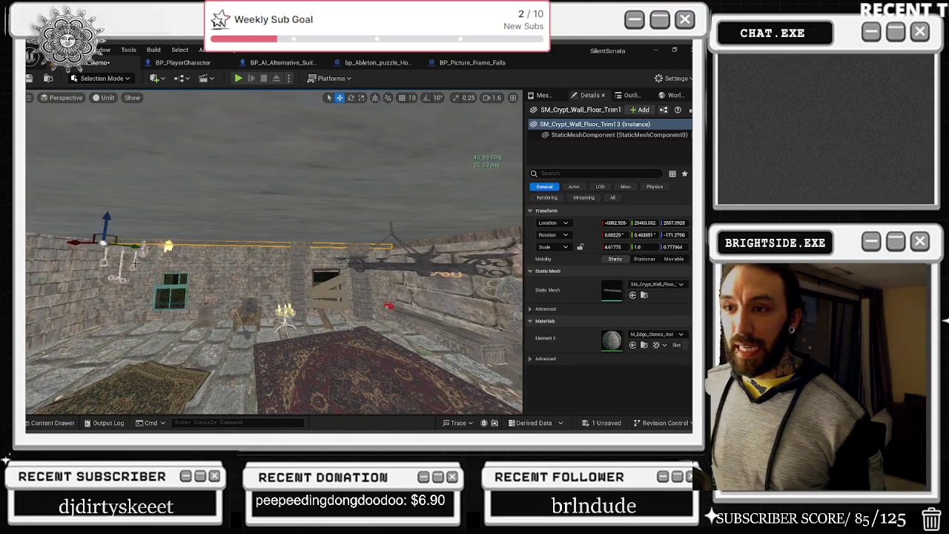
mouse_move(168, 246)
mouse_down()
mouse_move(222, 223)
mouse_move(265, 228)
mouse_up()
mouse_move(362, 255)
mouse_down()
mouse_move(348, 252)
mouse_move(362, 255)
mouse_up()
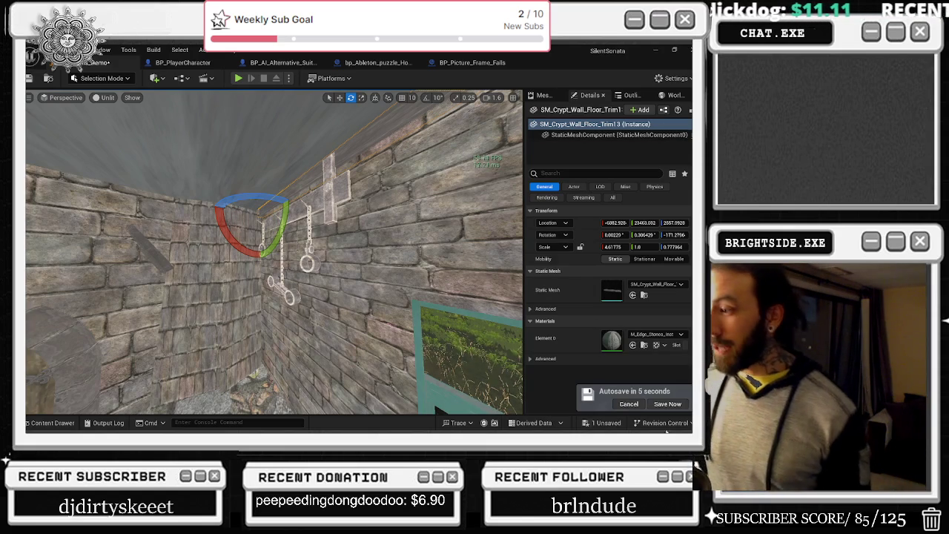
click(628, 403)
Step: Select the stone pillar SM_Pillar20 and move the view in close around it
mouse_move(519, 356)
mouse_down()
mouse_move(353, 291)
mouse_move(281, 231)
mouse_up()
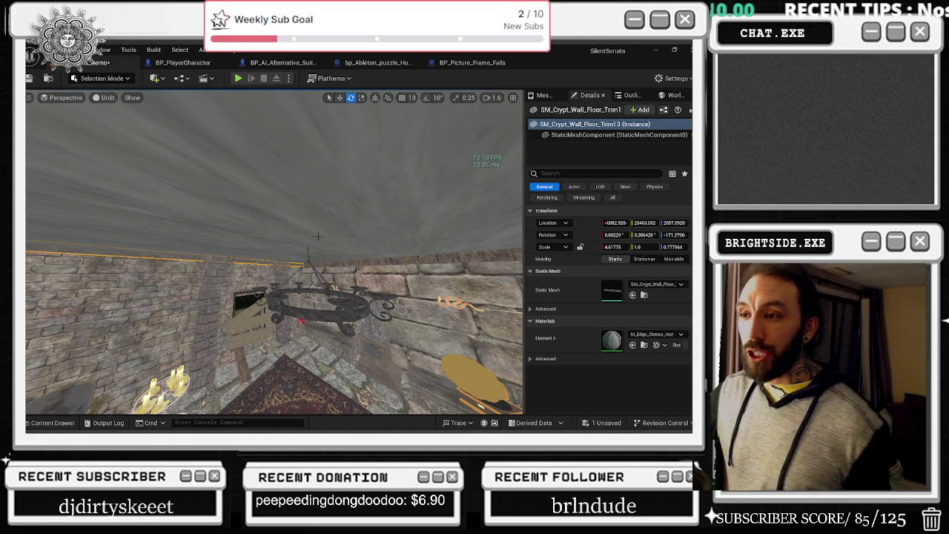
mouse_move(405, 340)
mouse_down()
mouse_move(304, 274)
mouse_move(201, 301)
mouse_up()
click(356, 318)
mouse_move(356, 318)
mouse_down()
mouse_move(326, 290)
mouse_move(321, 318)
mouse_up()
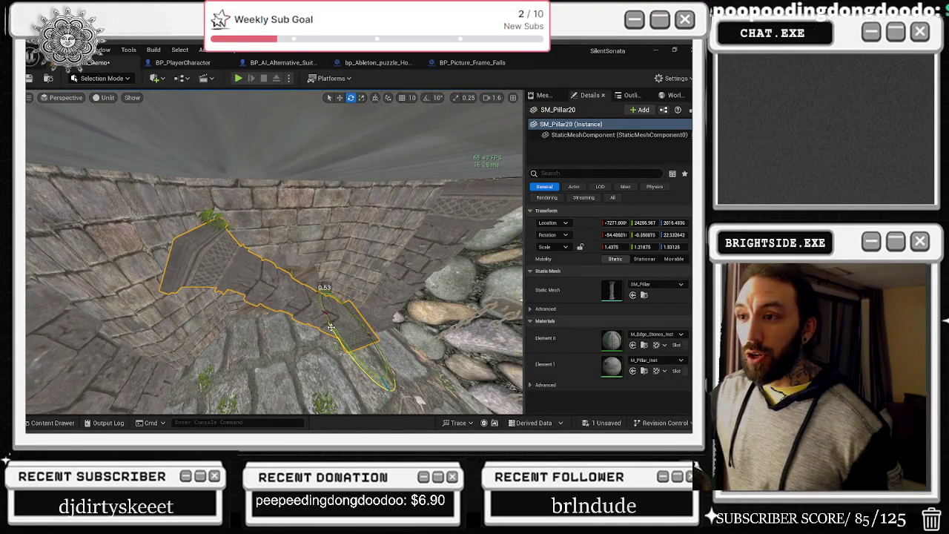
drag(321, 317, 302, 320)
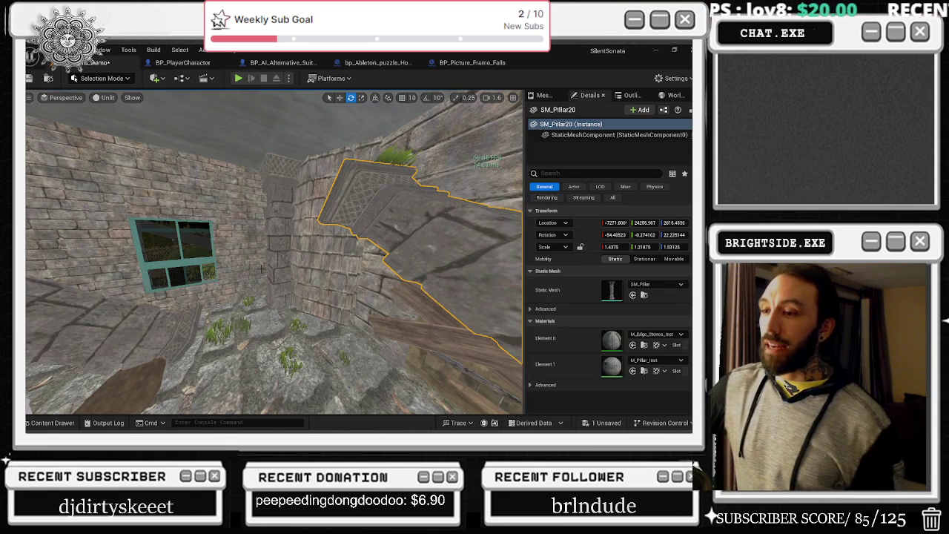
Step: Bring the YouTube browser window in front of the Unreal editor
key(alt+Tab)
click(290, 158)
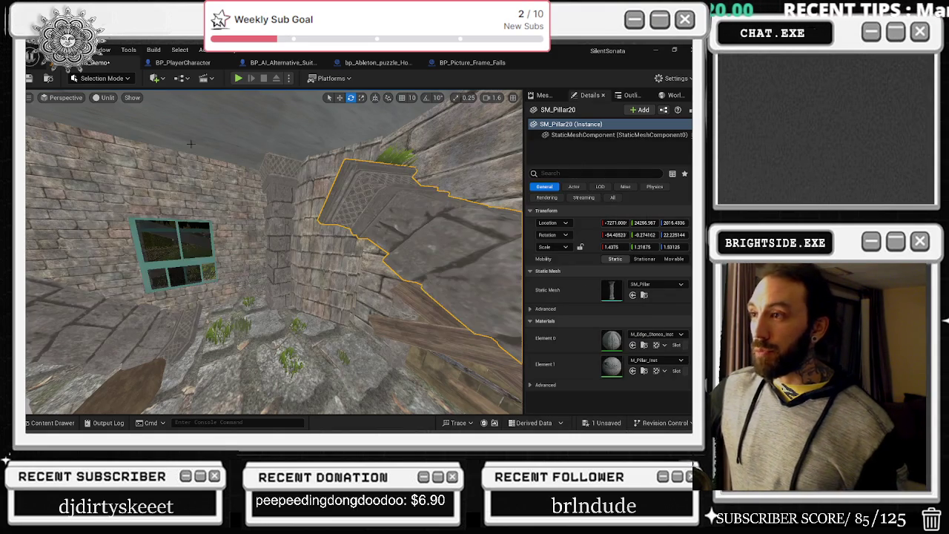
key(alt+Tab)
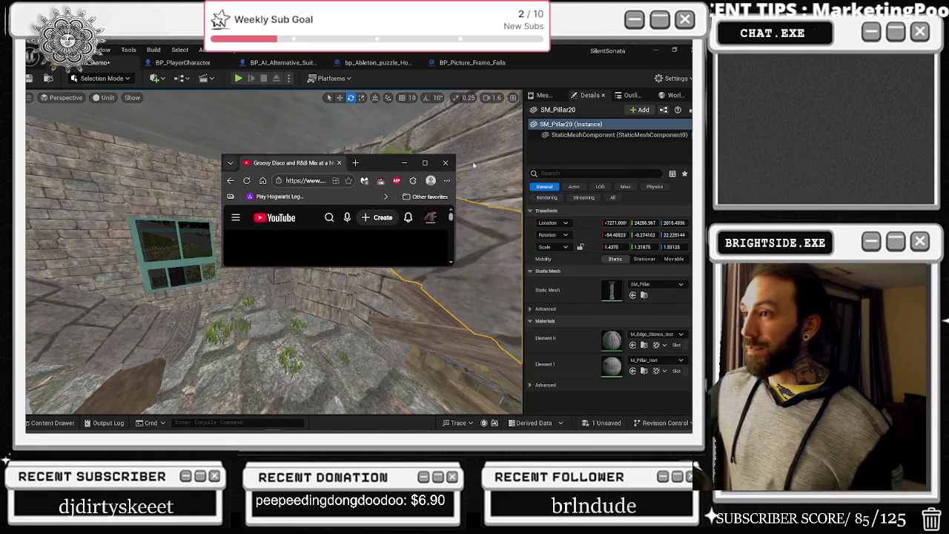
Step: Open the PEEKABOO car mix video on YouTube and reload its page
click(428, 180)
key(ctrl+l)
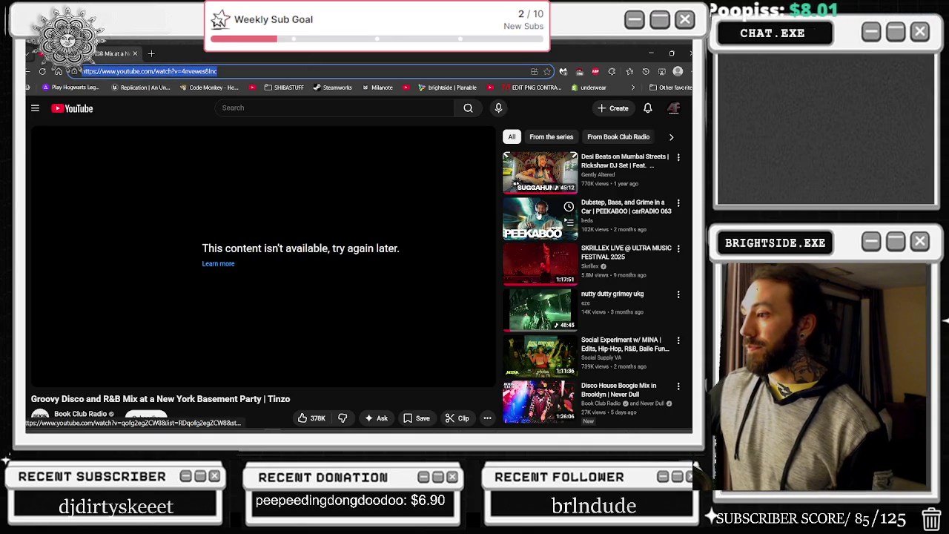
click(539, 217)
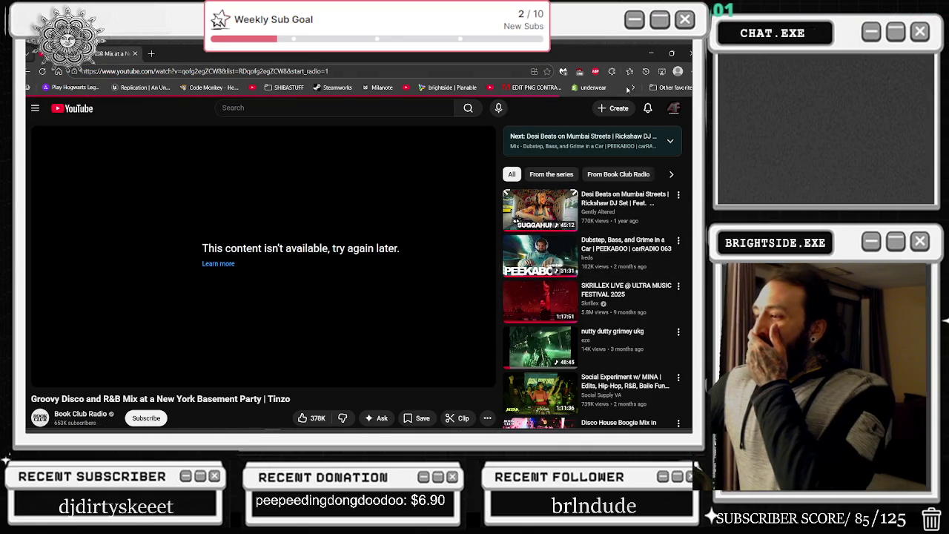
key(ctrl+l)
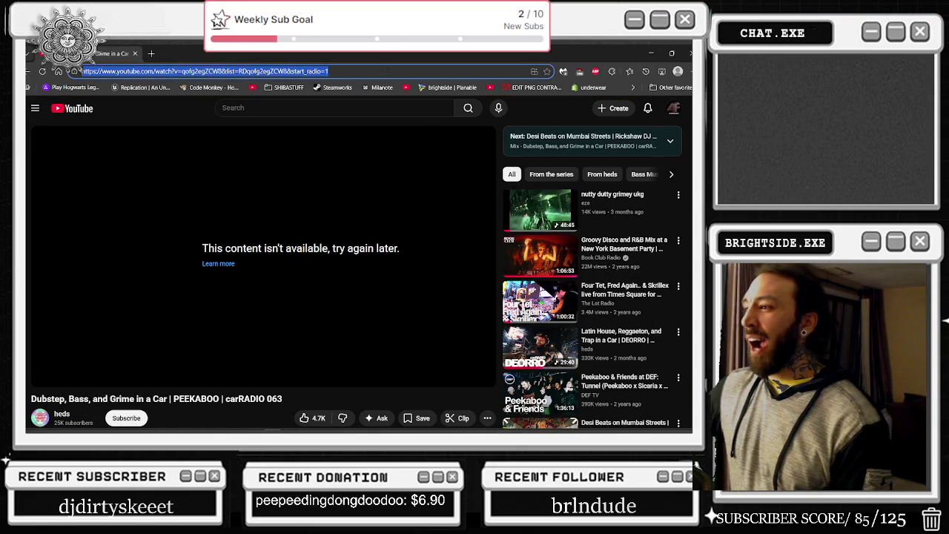
key(Return)
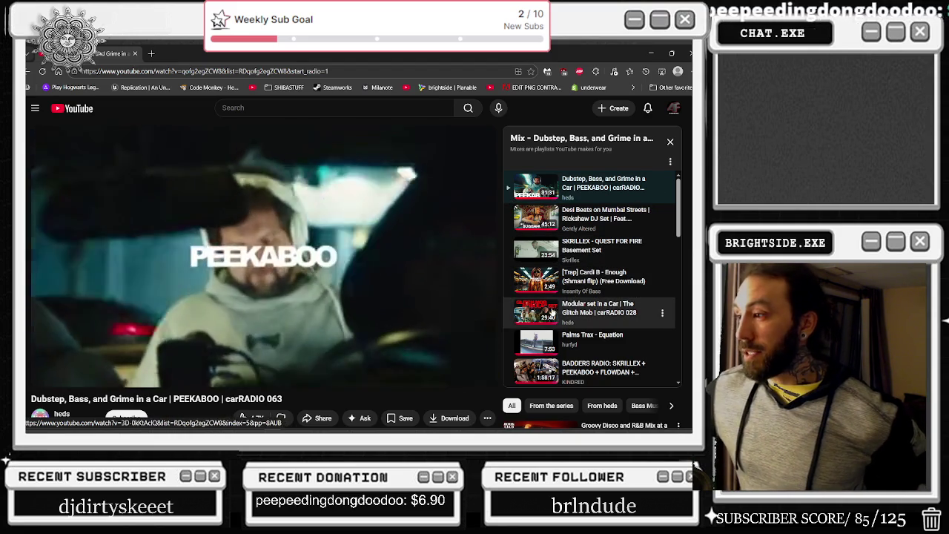
Step: Switch to the Groovy Disco and R&B Mix video, reload it, and minimize the browser
scroll(564, 353, down, 2)
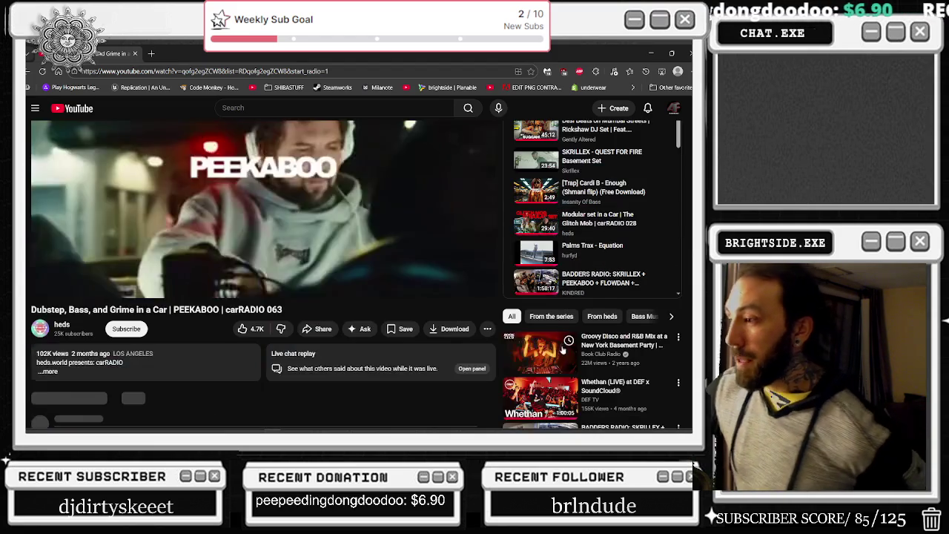
click(530, 344)
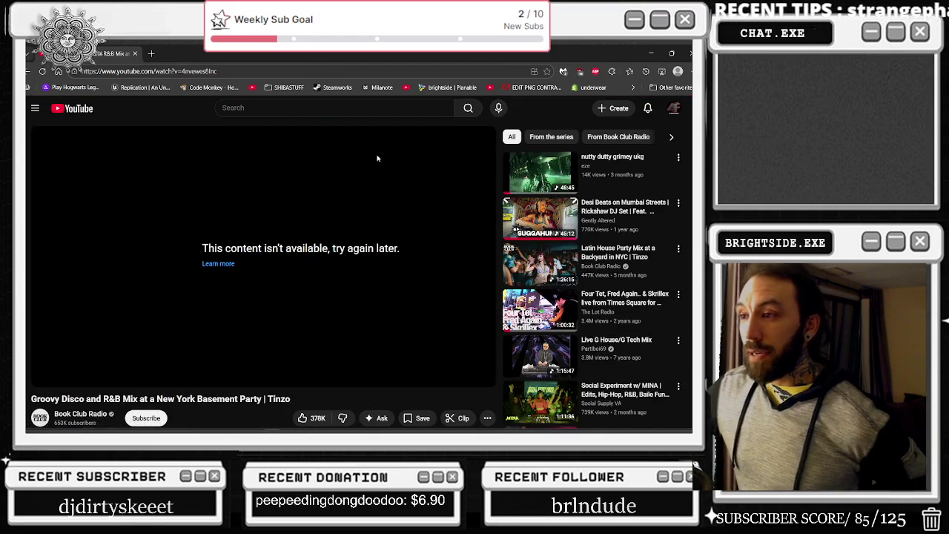
key(F5)
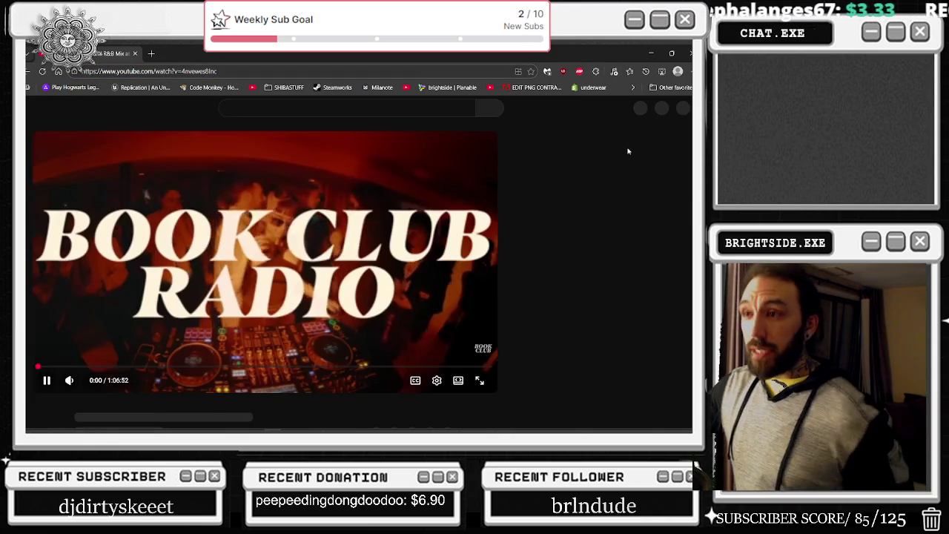
click(649, 55)
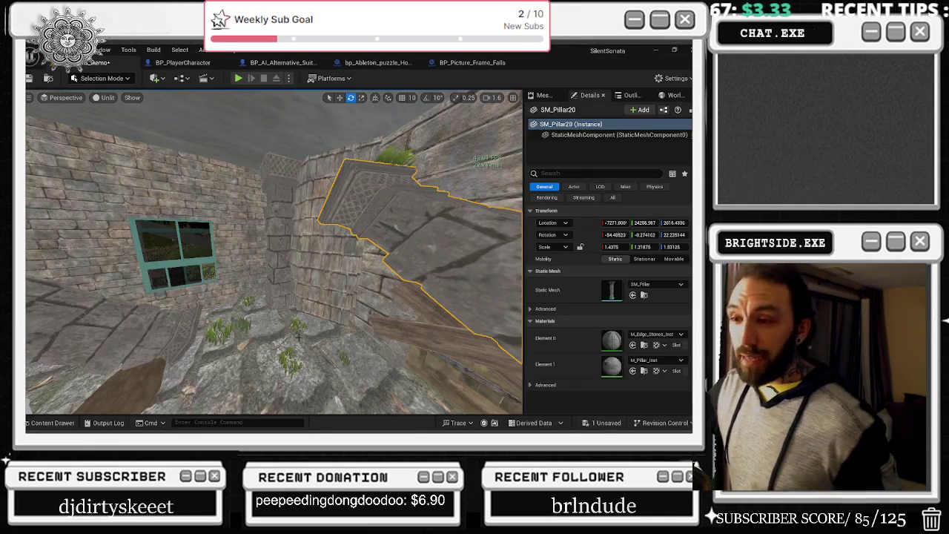
mouse_move(274, 252)
mouse_down()
mouse_move(192, 259)
mouse_move(171, 230)
mouse_move(141, 358)
mouse_move(167, 282)
mouse_move(211, 268)
mouse_up()
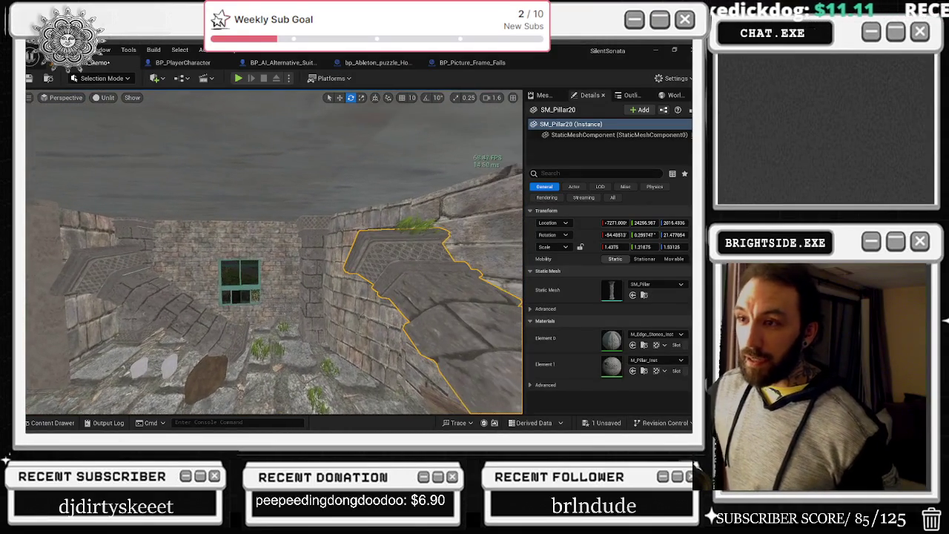
mouse_move(211, 268)
mouse_down()
mouse_move(181, 271)
mouse_move(270, 252)
mouse_move(289, 277)
mouse_move(256, 273)
mouse_move(285, 273)
mouse_move(341, 306)
mouse_up()
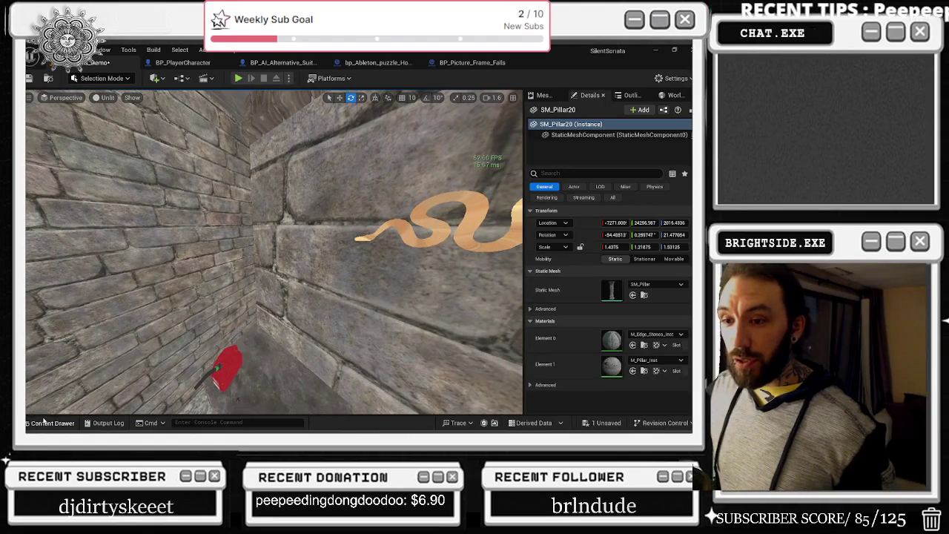
Step: Browse the Dungeon meshes for SM_Wall_Floor_Trim and select the trim on the corridor floor
click(44, 422)
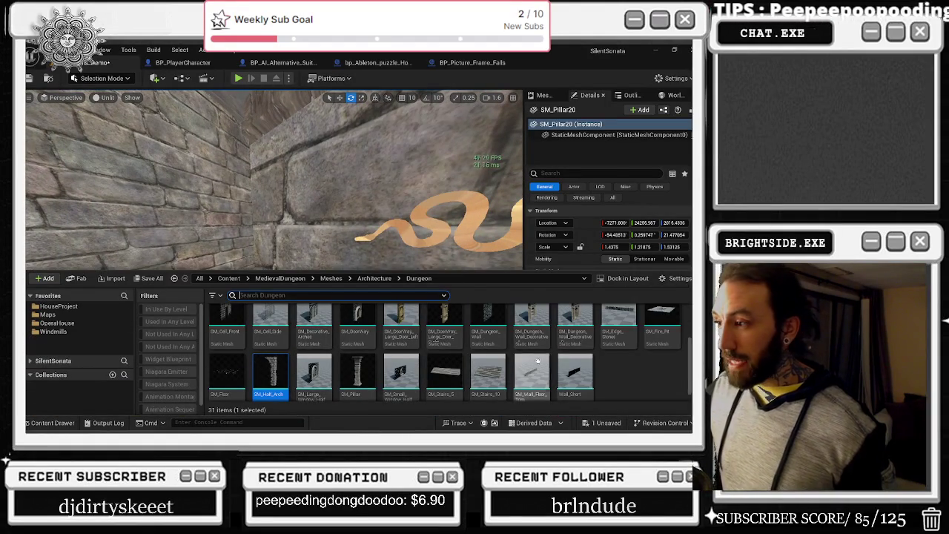
mouse_move(539, 376)
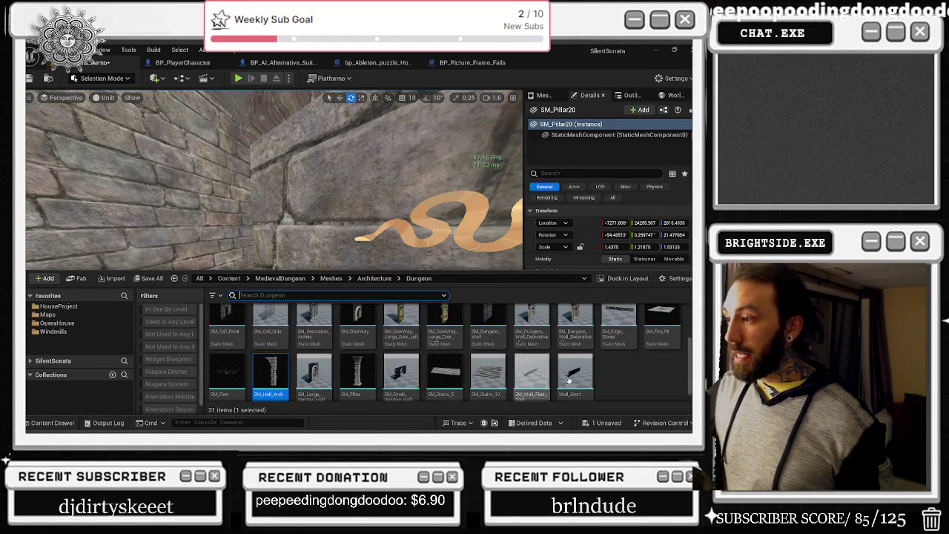
scroll(553, 370, up, 1)
mouse_move(565, 368)
scroll(565, 368, up, 1)
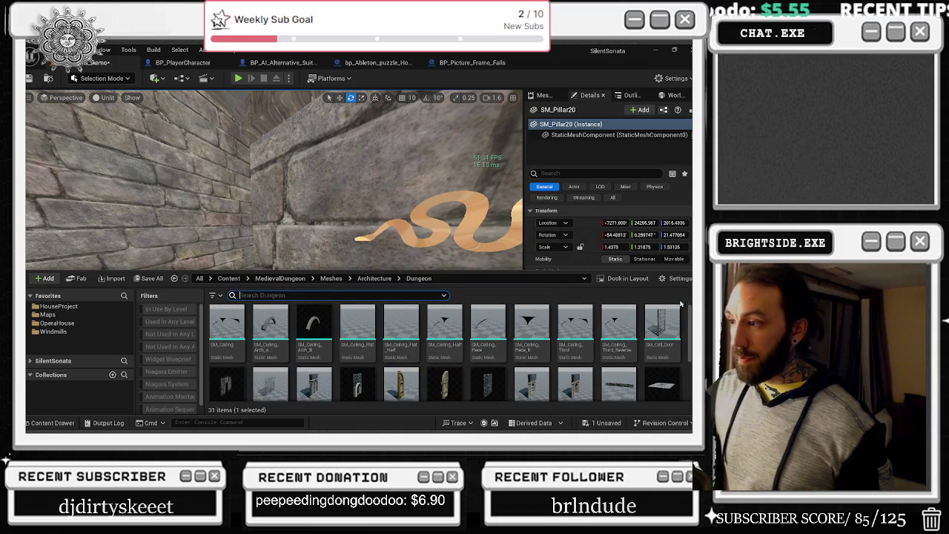
scroll(642, 330, down, 2)
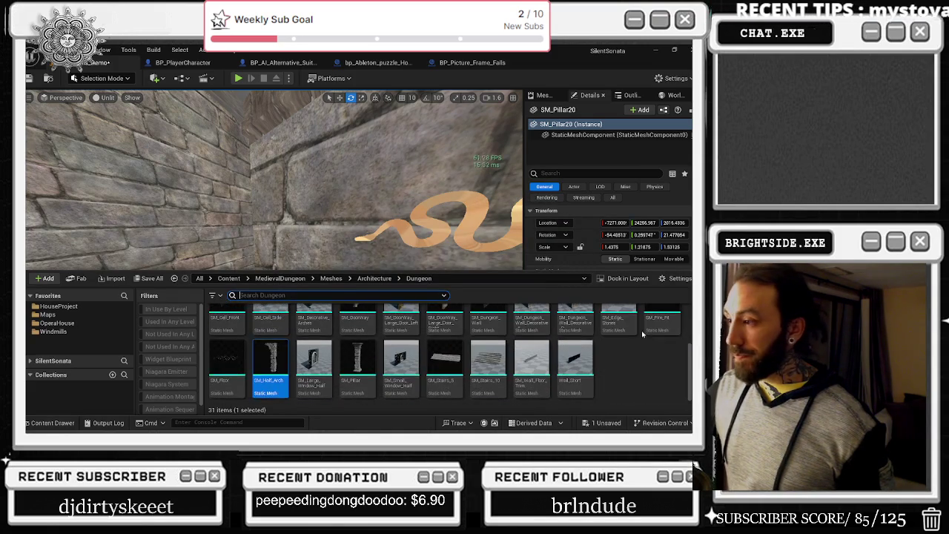
key(ctrl+space)
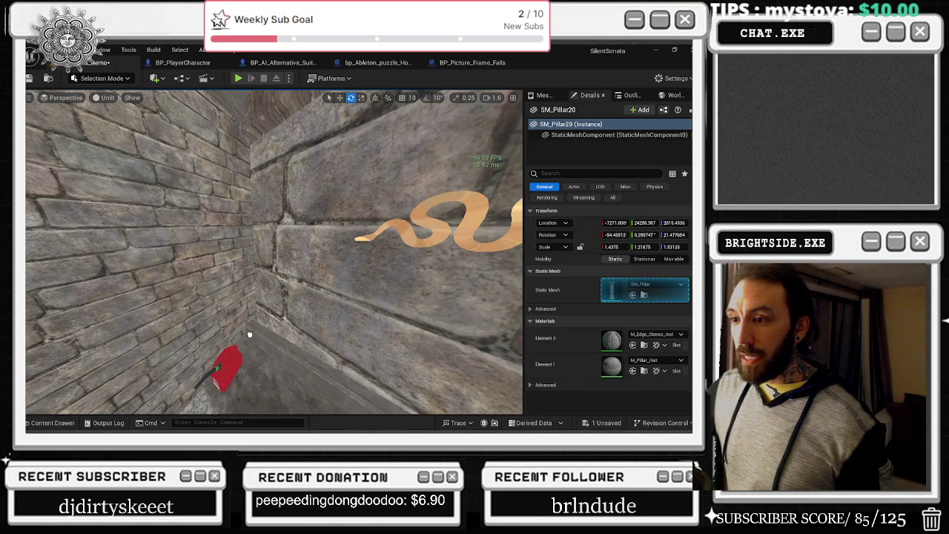
click(276, 327)
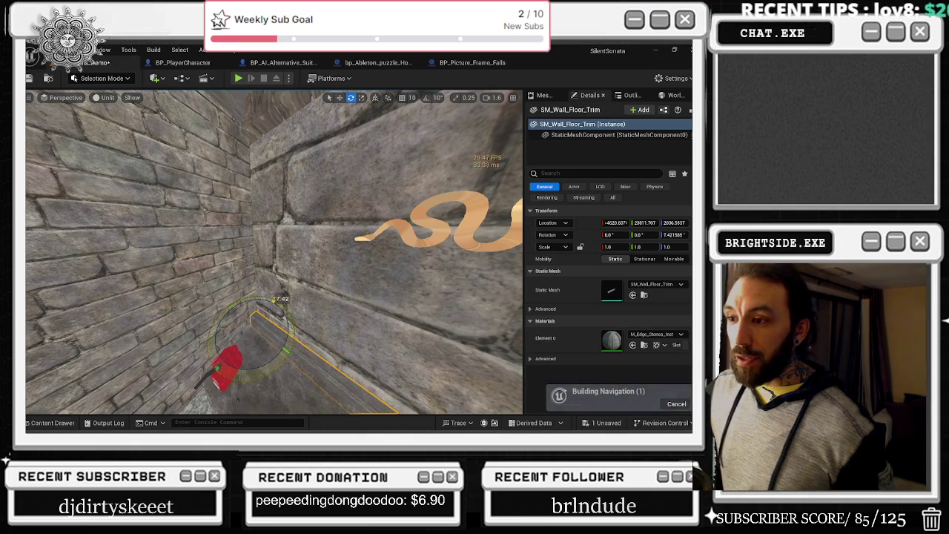
Step: Rotate the SM_Wall_Floor_Trim upright and lower it slightly
mouse_move(276, 327)
mouse_down()
mouse_move(251, 289)
mouse_move(246, 319)
mouse_move(261, 319)
mouse_move(263, 337)
mouse_up()
key(w)
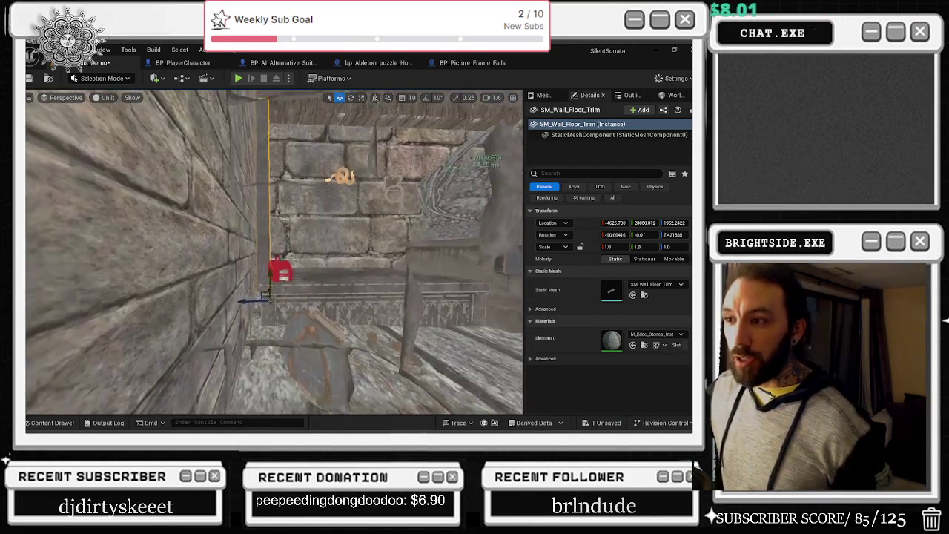
key(e)
key(r)
key(w)
drag(264, 298, 286, 281)
Step: Fine-tune the upright trim's tilt by about a degree
key(e)
key(r)
key(w)
key(e)
key(r)
key(w)
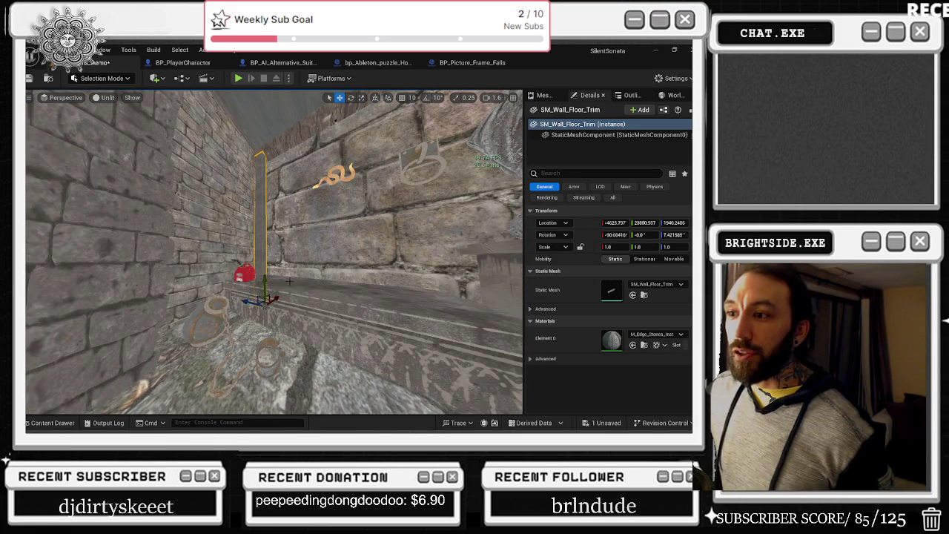
key(e)
mouse_move(289, 280)
mouse_down()
mouse_move(296, 290)
mouse_move(249, 303)
mouse_move(256, 289)
mouse_up()
Step: Shift the trim along the wall into its corner
key(w)
key(r)
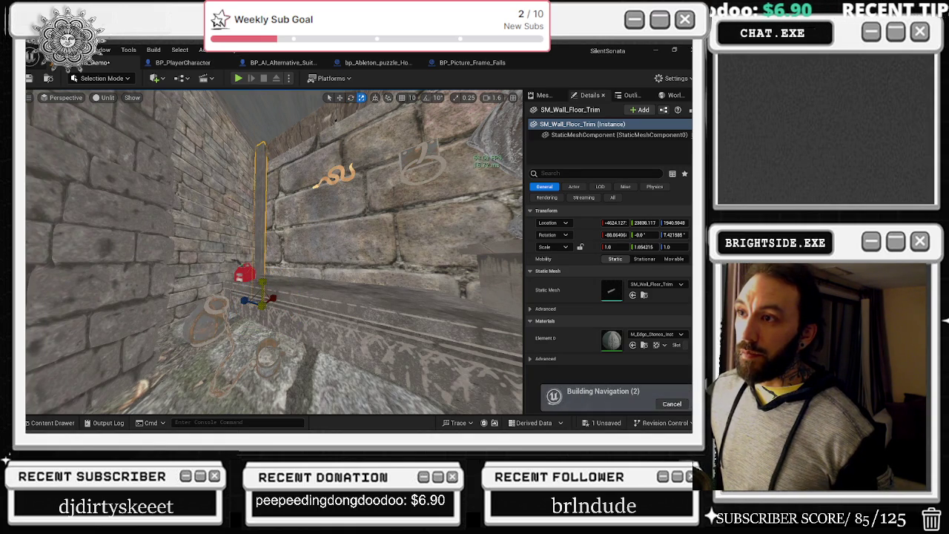
drag(263, 283, 248, 278)
key(f)
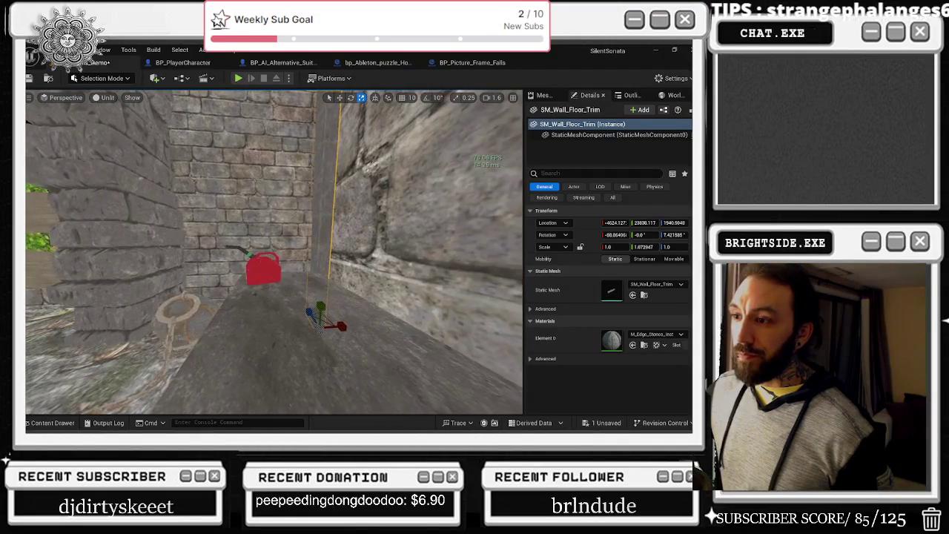
key(w)
mouse_move(337, 324)
mouse_down()
mouse_move(465, 269)
mouse_move(417, 239)
mouse_move(460, 239)
mouse_move(331, 290)
mouse_up()
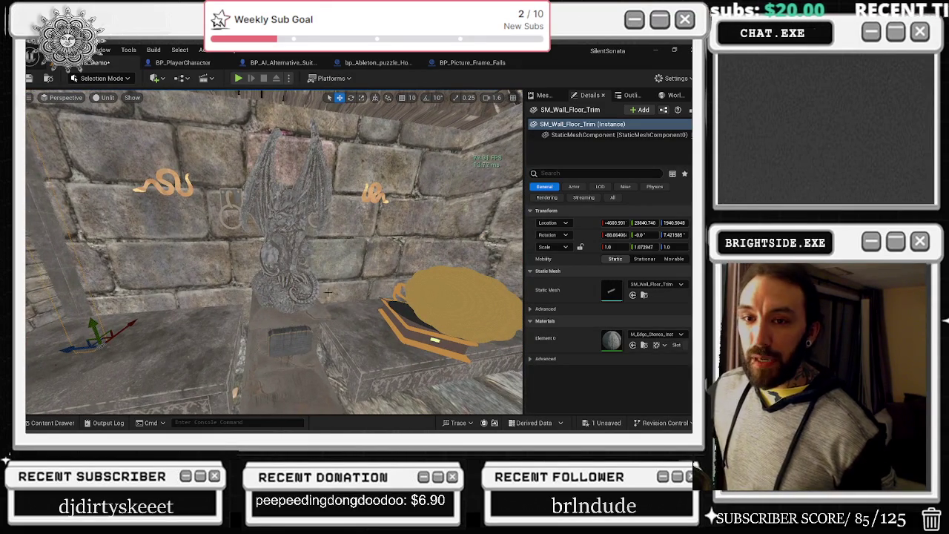
drag(227, 291, 220, 296)
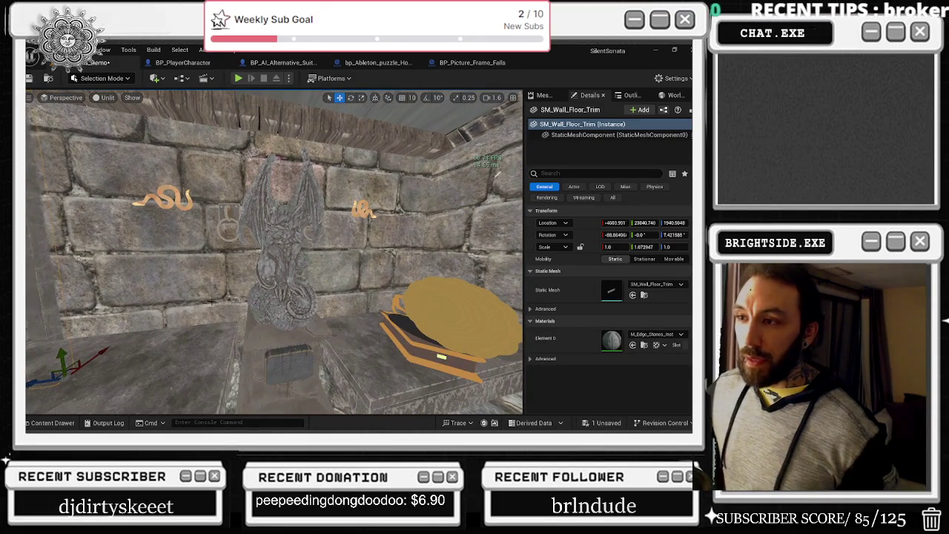
Step: Copy the trim as SM_Wall_Floor_Trim2 into another wall corner and rotate it slightly
mouse_move(85, 378)
mouse_down()
mouse_move(244, 349)
mouse_move(391, 354)
mouse_up()
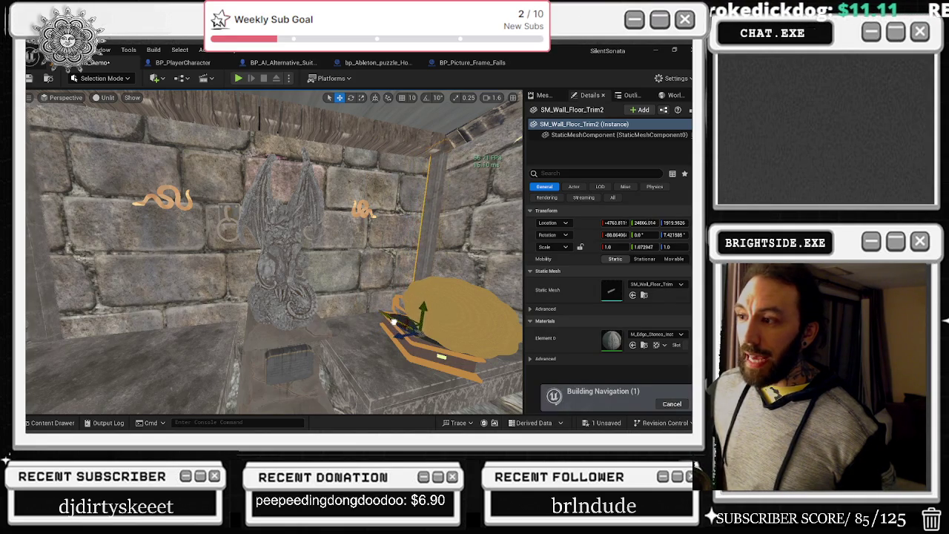
drag(395, 318, 203, 295)
key(e)
mouse_move(297, 346)
mouse_down()
mouse_move(263, 373)
mouse_move(200, 363)
mouse_move(330, 327)
mouse_up()
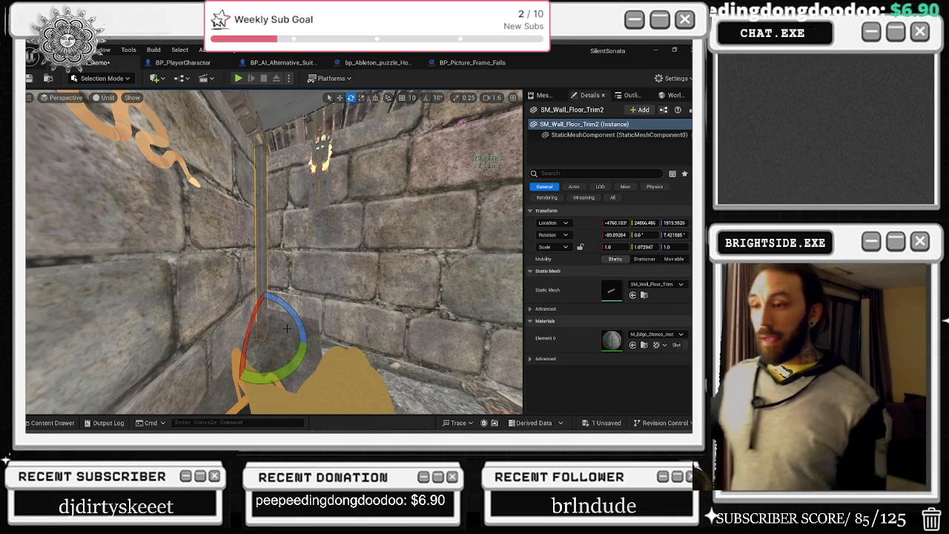
Step: Move the SM_Wall_Floor_Trim3 copy from the left wall to beside the round wooden table
key(s)
key(r)
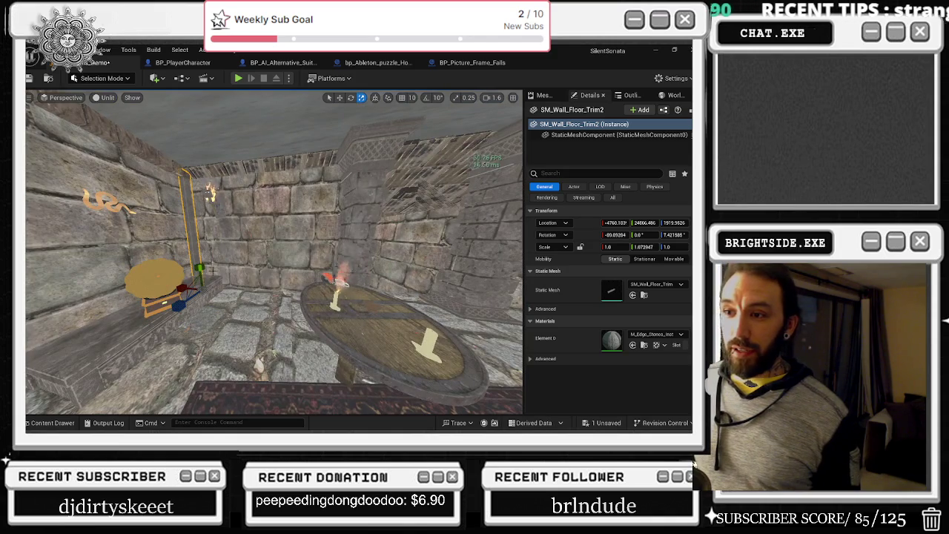
mouse_move(183, 289)
mouse_down()
mouse_move(297, 300)
mouse_move(222, 283)
mouse_move(295, 276)
mouse_move(300, 291)
mouse_move(315, 274)
mouse_up()
key(e)
Step: Set SM_Wall_Floor_Trim3 in its corner and place SM_Wall_Floor_Trim4 by the round table, Y scale about 1.74
key(w)
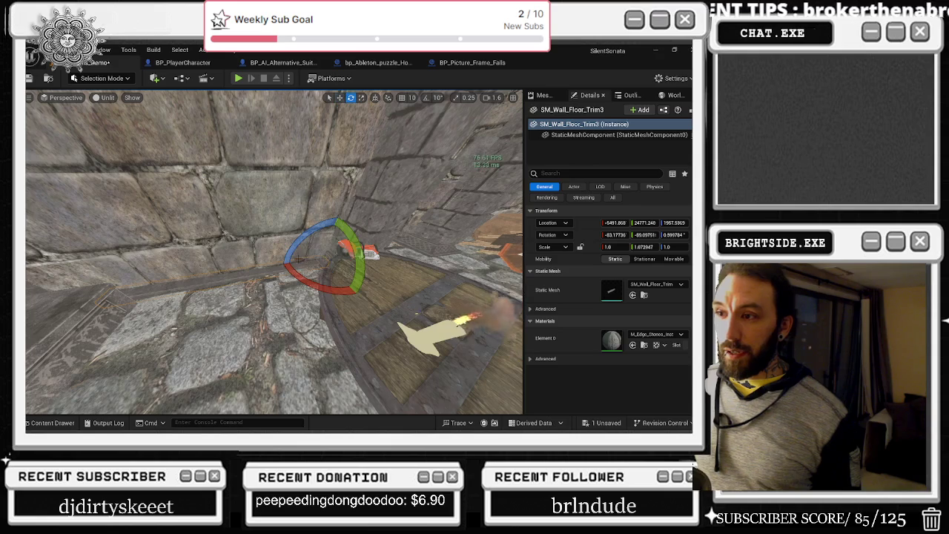
drag(275, 252, 252, 263)
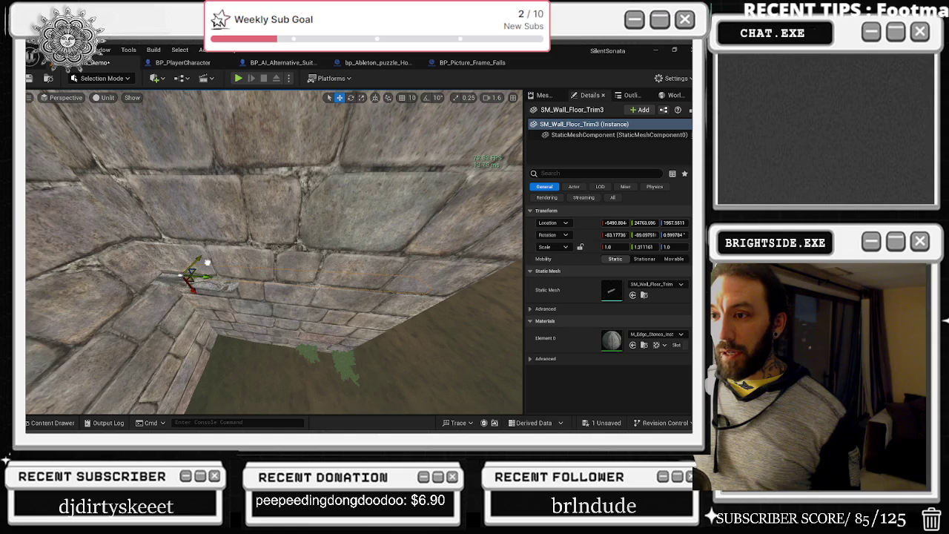
mouse_move(252, 263)
mouse_down()
mouse_move(234, 256)
mouse_move(238, 238)
mouse_up()
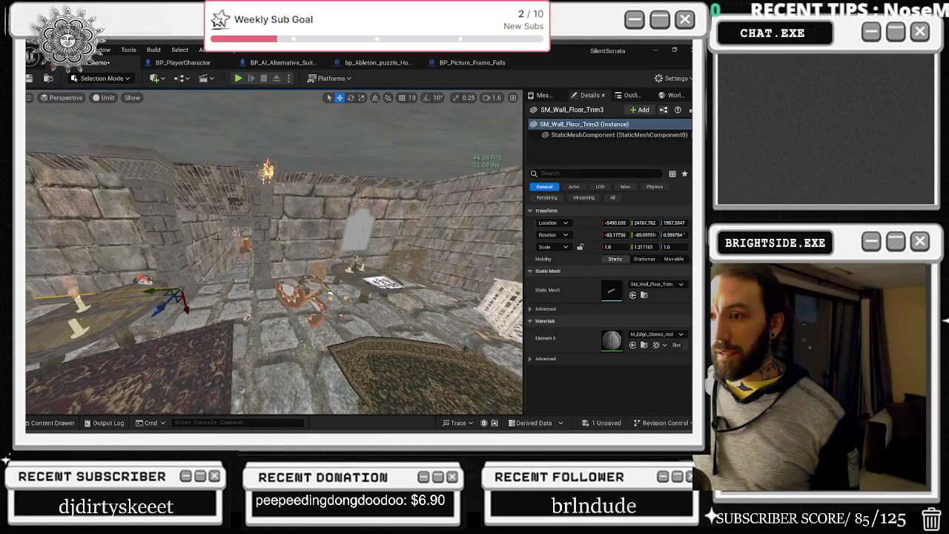
drag(178, 293, 186, 296)
mouse_move(238, 238)
mouse_down()
mouse_move(256, 311)
mouse_move(280, 243)
mouse_move(300, 248)
mouse_move(292, 275)
mouse_move(343, 261)
mouse_move(343, 235)
mouse_up()
Step: Tilt SM_Wall_Floor_Trim4 slightly
key(r)
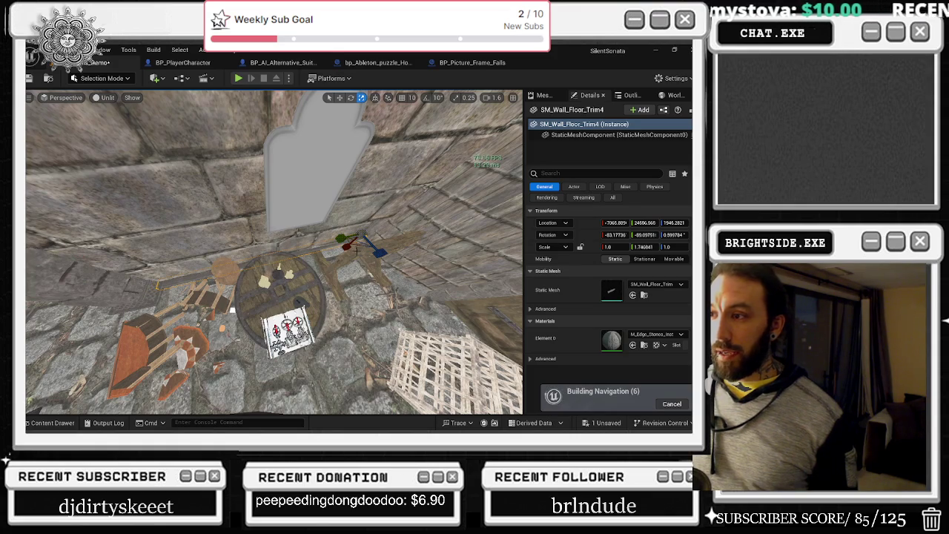
key(w)
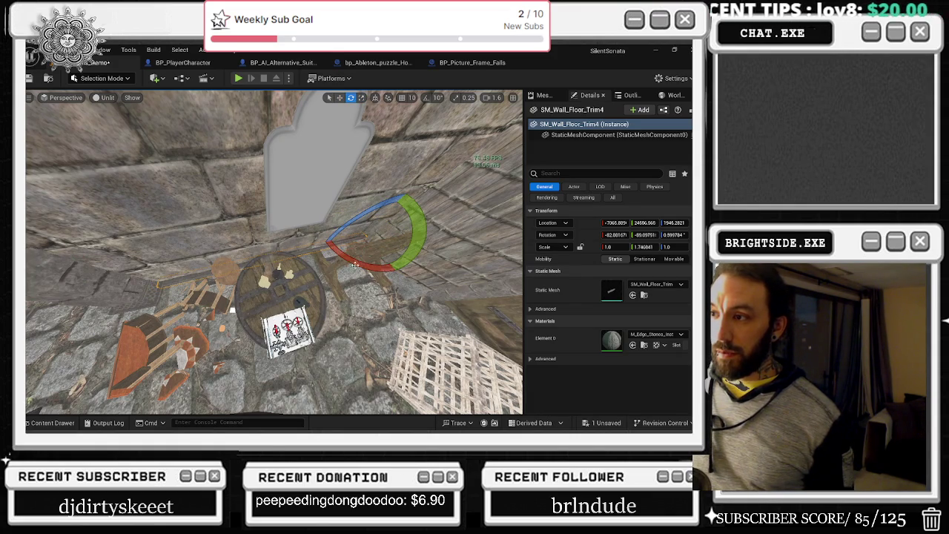
key(space)
key(space)
key(space)
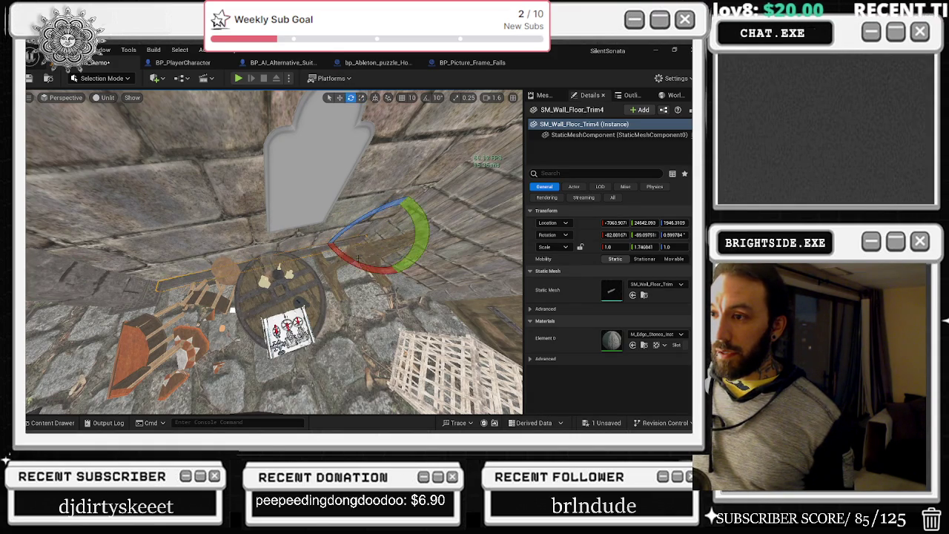
mouse_move(348, 256)
mouse_down()
mouse_move(266, 144)
mouse_move(327, 157)
mouse_move(367, 208)
mouse_move(347, 267)
mouse_up()
Step: Copy SM_Wall_Floor_Trim5 as SM_Wall_Floor_Trim6 along the wall base and turn it about 91°
click(367, 207)
key(w)
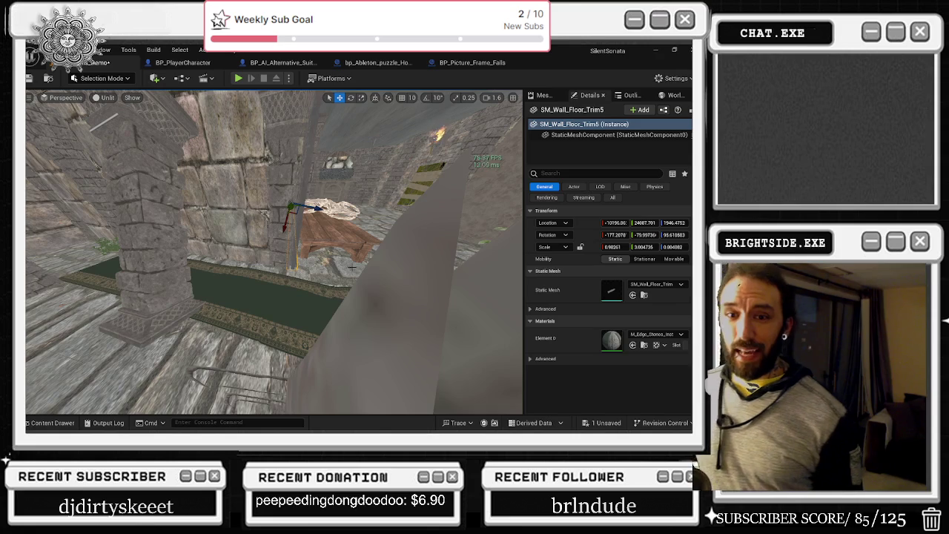
drag(371, 260, 370, 251)
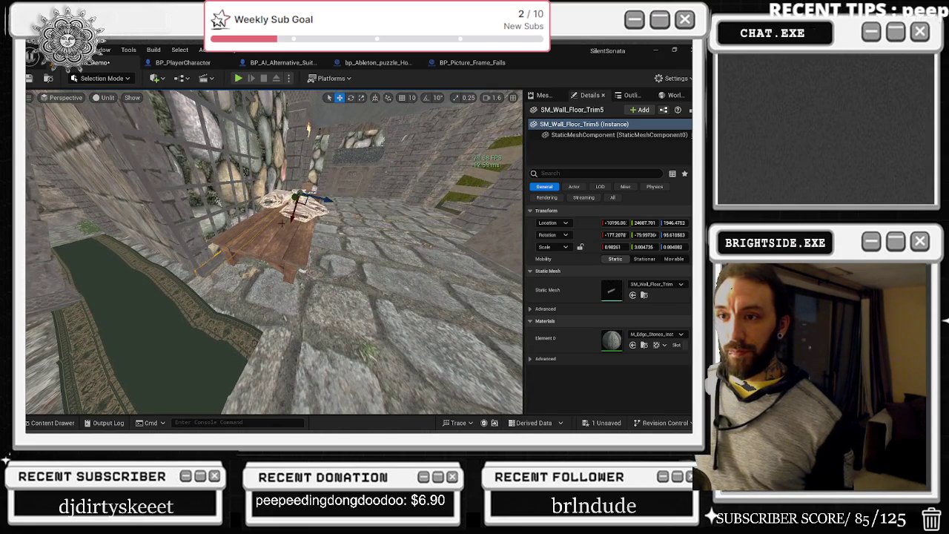
mouse_move(295, 199)
mouse_down()
mouse_move(148, 326)
mouse_move(156, 319)
mouse_move(124, 332)
mouse_up()
key(e)
mouse_move(297, 260)
mouse_down()
mouse_move(267, 244)
mouse_move(230, 267)
mouse_move(354, 253)
mouse_move(362, 270)
mouse_move(358, 240)
mouse_move(376, 267)
mouse_move(377, 290)
mouse_move(297, 312)
mouse_move(461, 259)
mouse_up()
Step: Tilt SM_Wall_Floor_Trim6 to follow the sloped wall and nudge it along the base
key(w)
key(r)
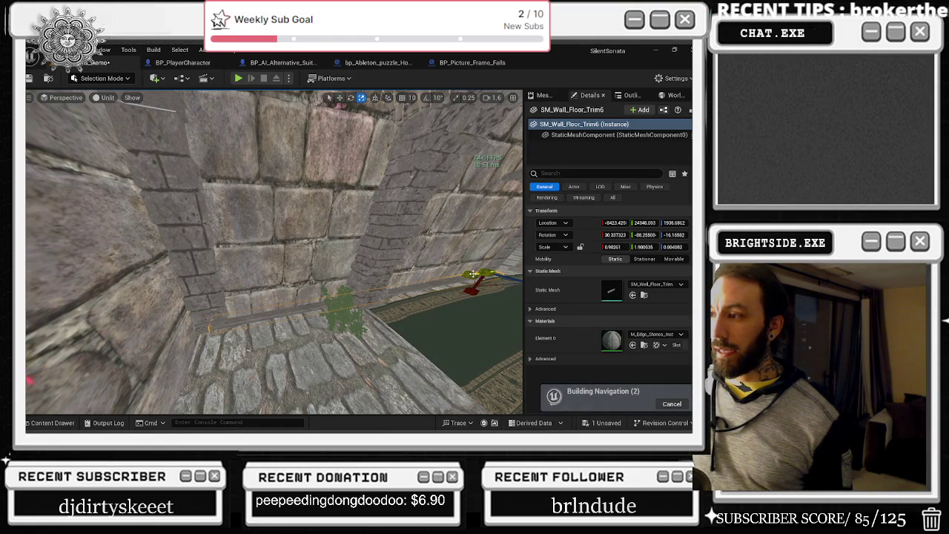
key(e)
mouse_move(473, 261)
mouse_down()
mouse_move(455, 314)
mouse_move(474, 283)
mouse_move(419, 326)
mouse_up()
key(w)
mouse_move(317, 348)
mouse_down()
mouse_move(307, 344)
mouse_move(336, 344)
mouse_up()
Step: Undo the accidental move of SM_Wall_Floor_Trim5 beside the bench and reselect SM_Wall_Floor_Trim6
click(335, 344)
click(280, 296)
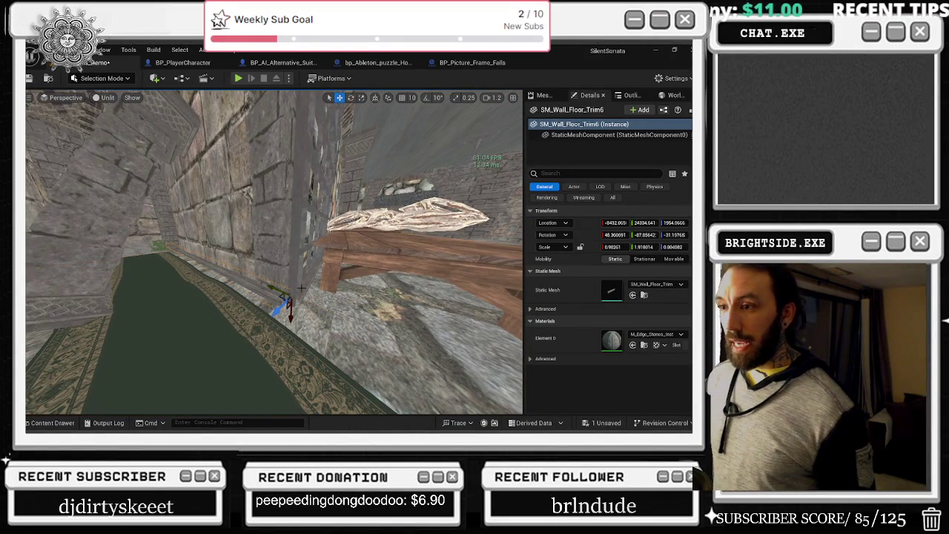
click(300, 287)
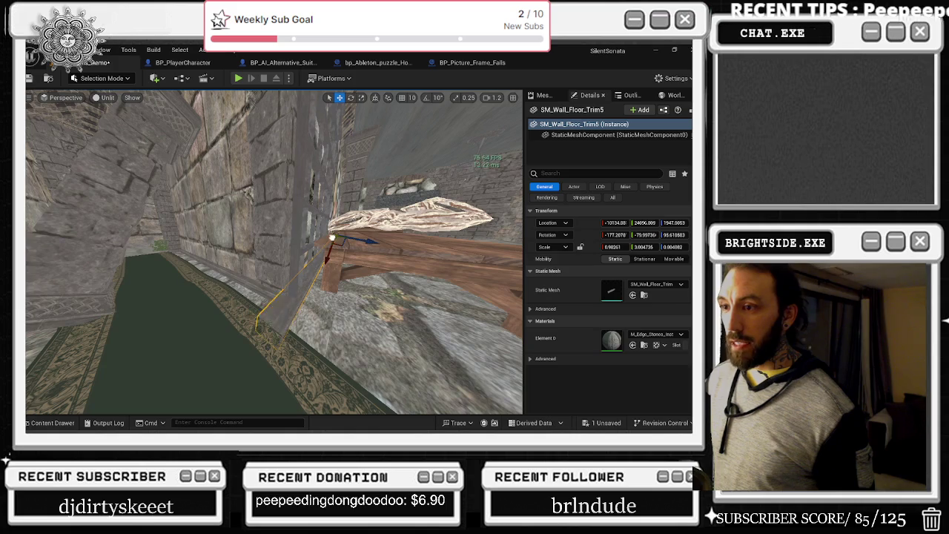
key(ctrl+z)
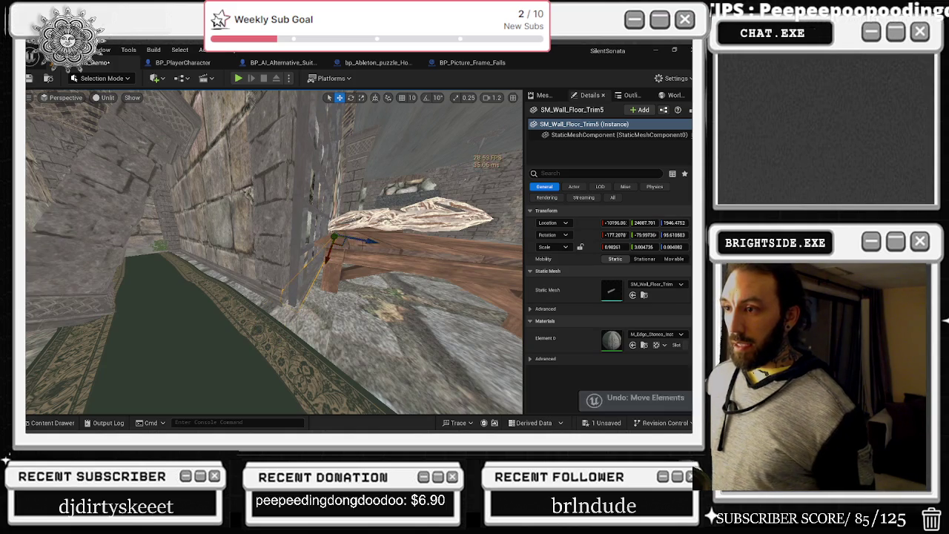
drag(340, 244, 359, 239)
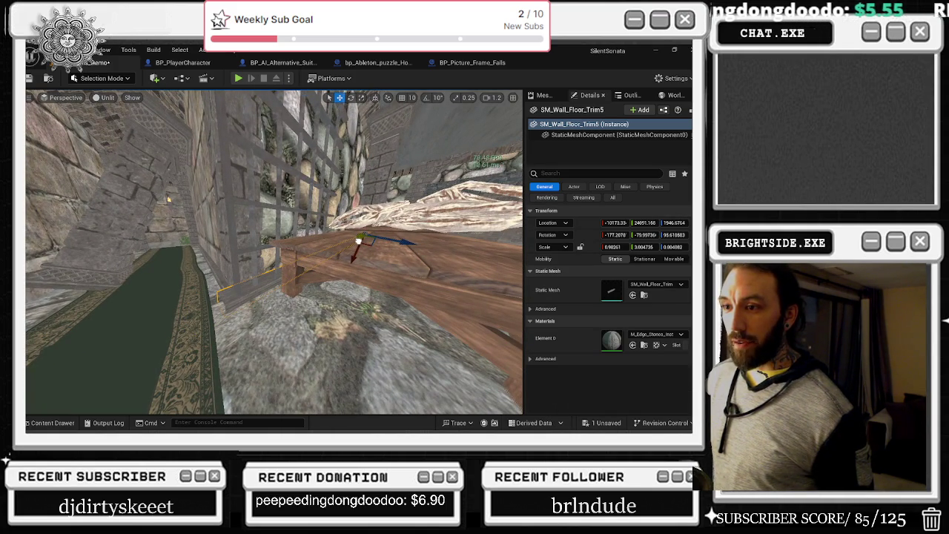
drag(361, 240, 346, 244)
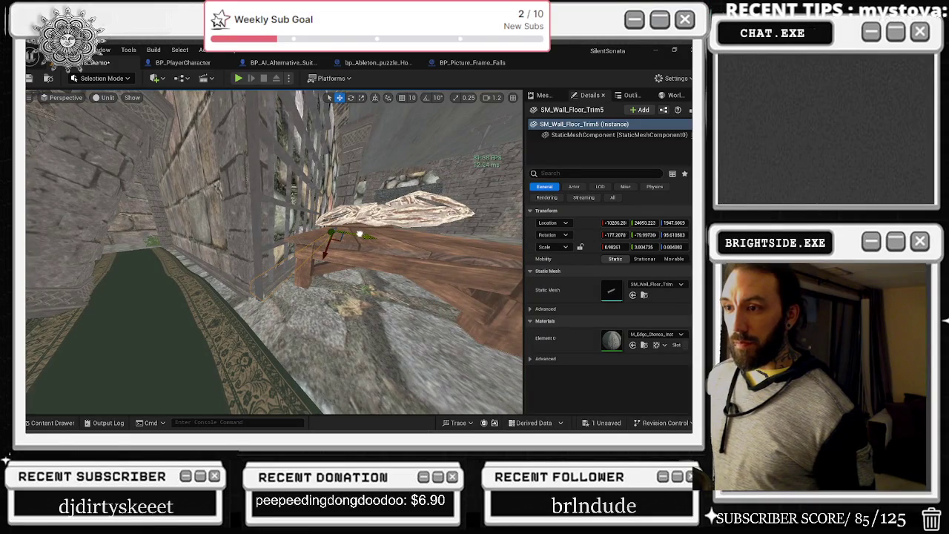
mouse_move(346, 245)
mouse_down()
mouse_move(252, 289)
mouse_move(252, 256)
mouse_up()
click(252, 289)
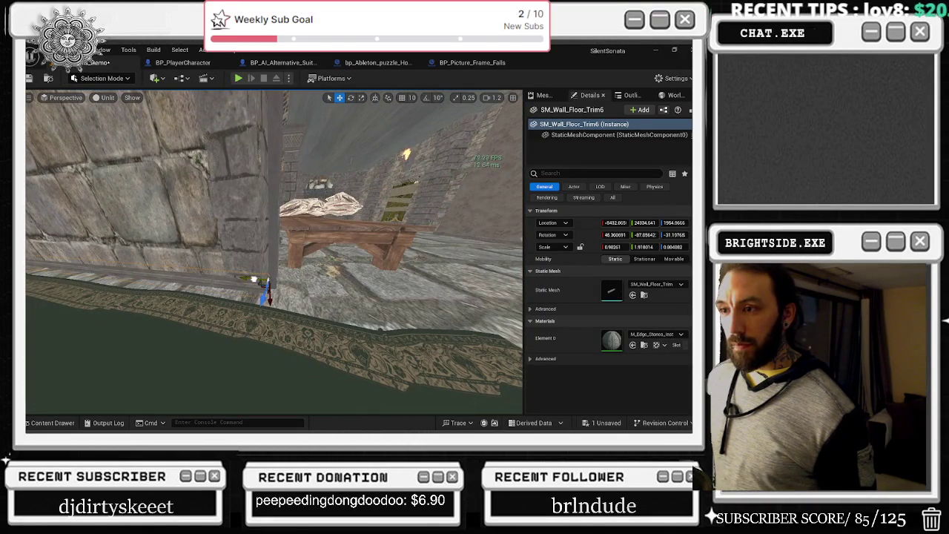
click(330, 282)
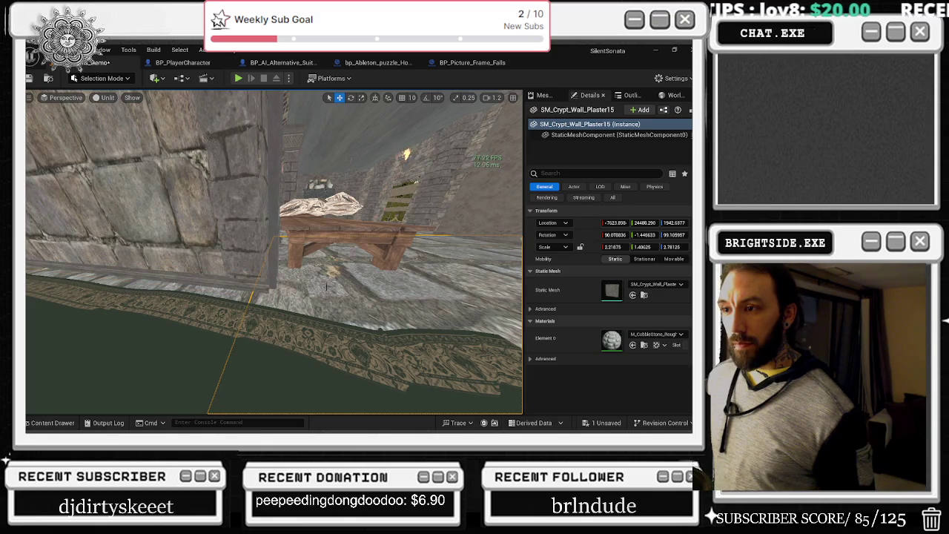
Step: Flatten the corridor trim SM_Wall_Floor_Trim4 to about 0.586 Z scale
click(270, 278)
drag(270, 277, 246, 259)
drag(236, 318, 233, 317)
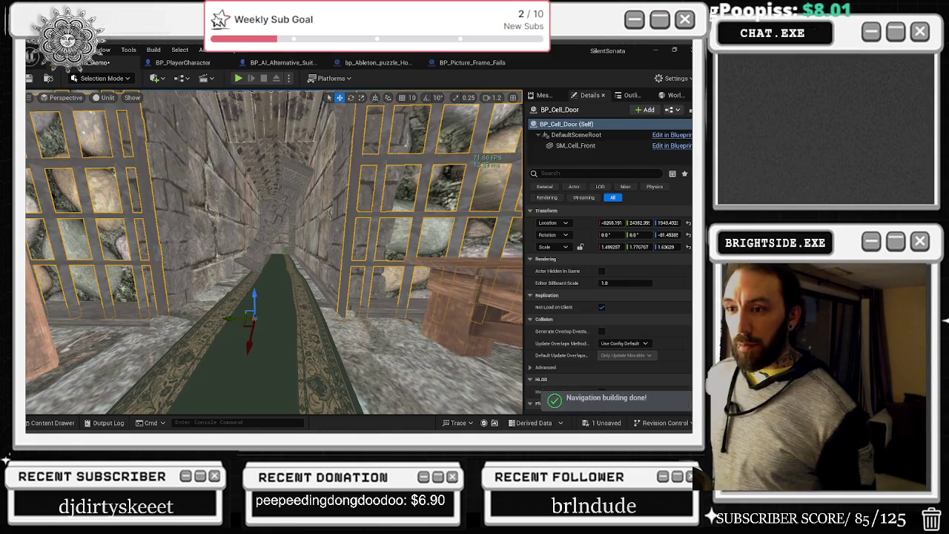
click(162, 319)
key(r)
drag(162, 320, 160, 328)
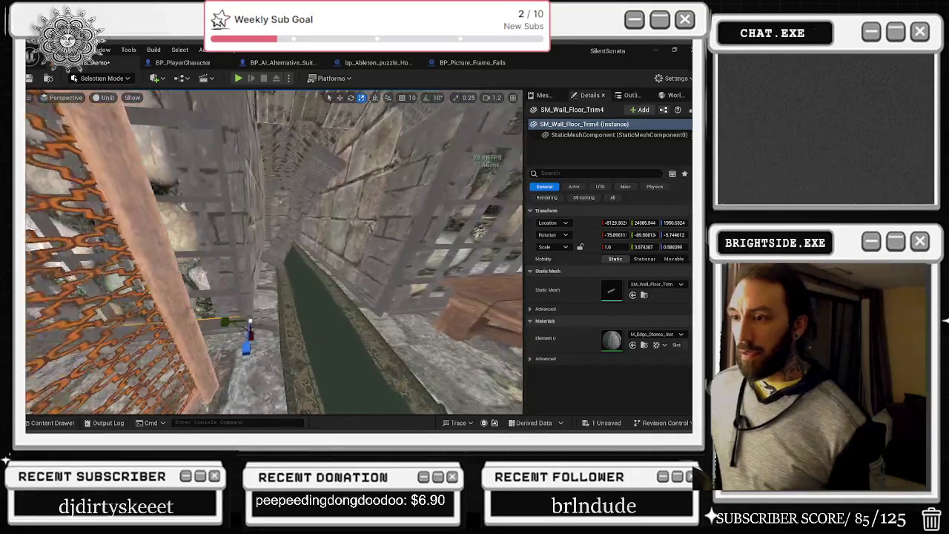
Step: Narrow the BP_Cell_Door grate slightly in Y and select the corridor carpet
click(311, 305)
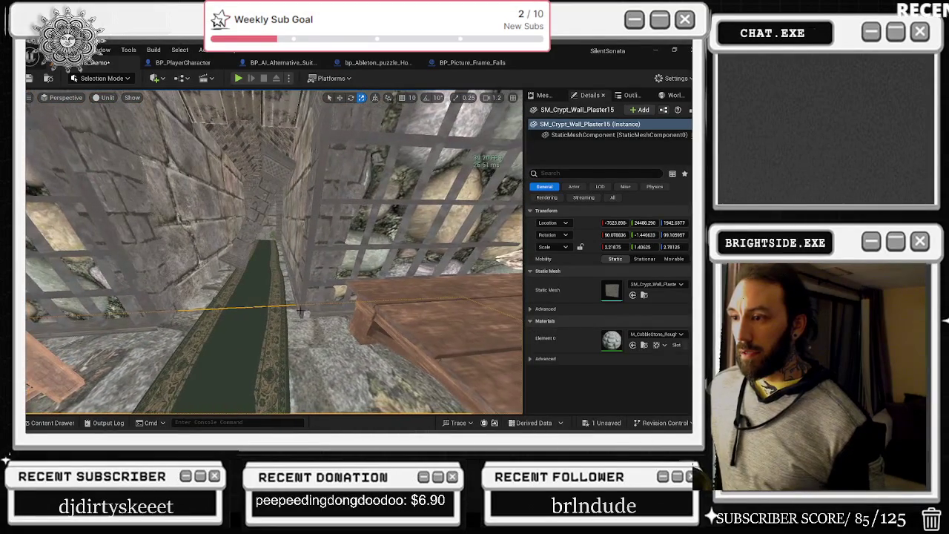
click(316, 327)
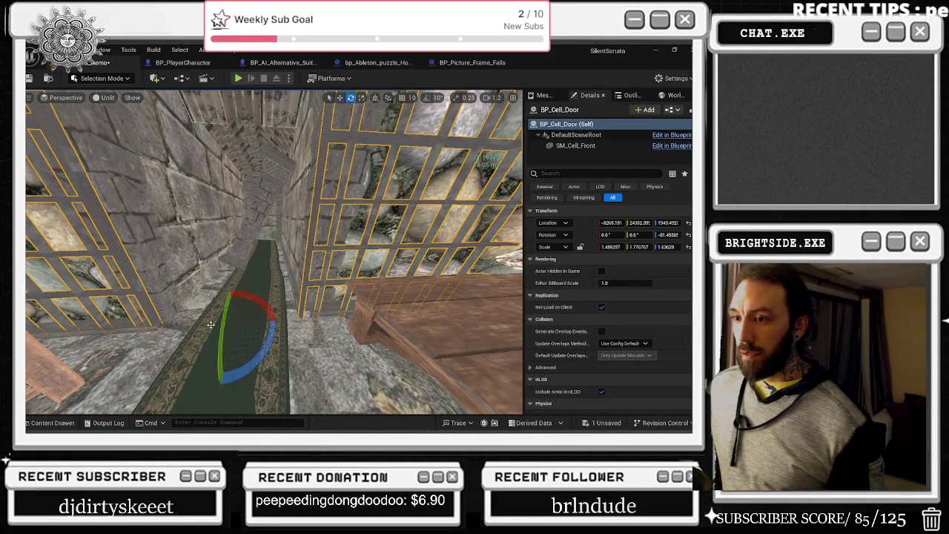
drag(639, 246, 634, 246)
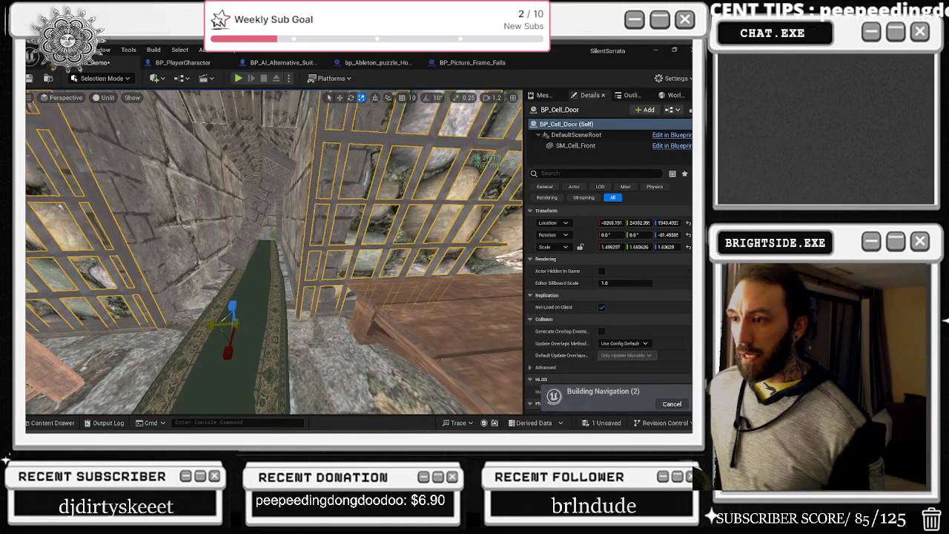
click(235, 331)
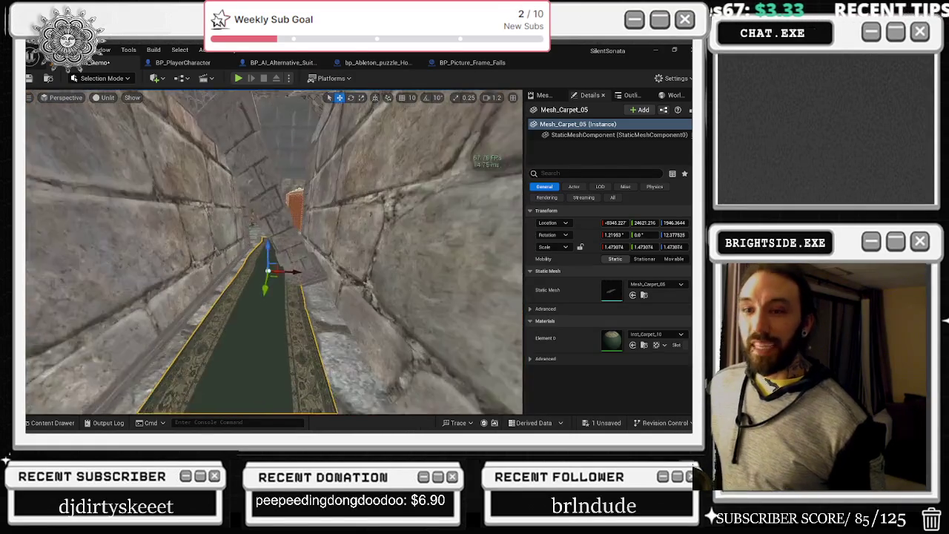
Step: Duplicate SM_Wall_Floor_Trim6 as SM_Wall_Floor_Trim7 and slide it along the stone wall
click(240, 271)
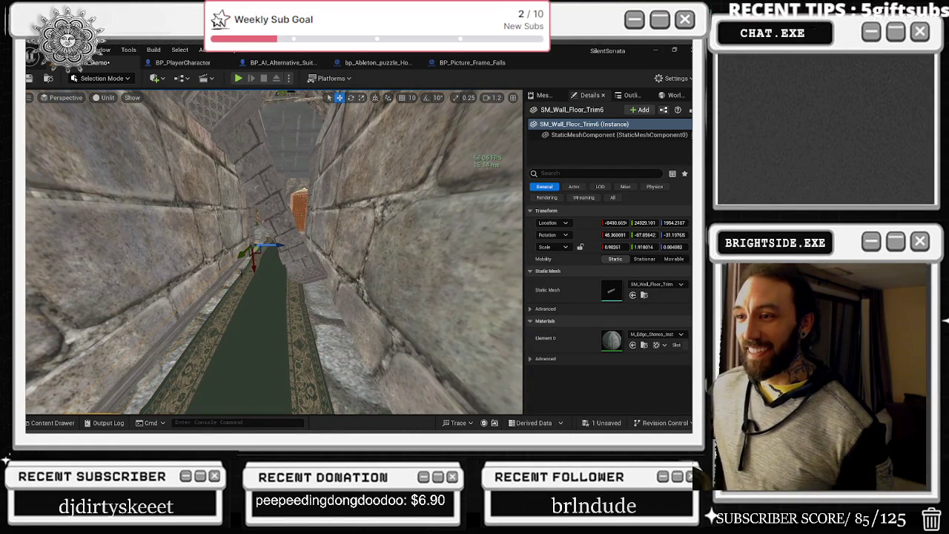
key(ctrl+d)
mouse_move(350, 260)
mouse_down()
mouse_move(280, 279)
mouse_move(292, 258)
mouse_move(274, 229)
mouse_up()
key(e)
drag(351, 304, 351, 304)
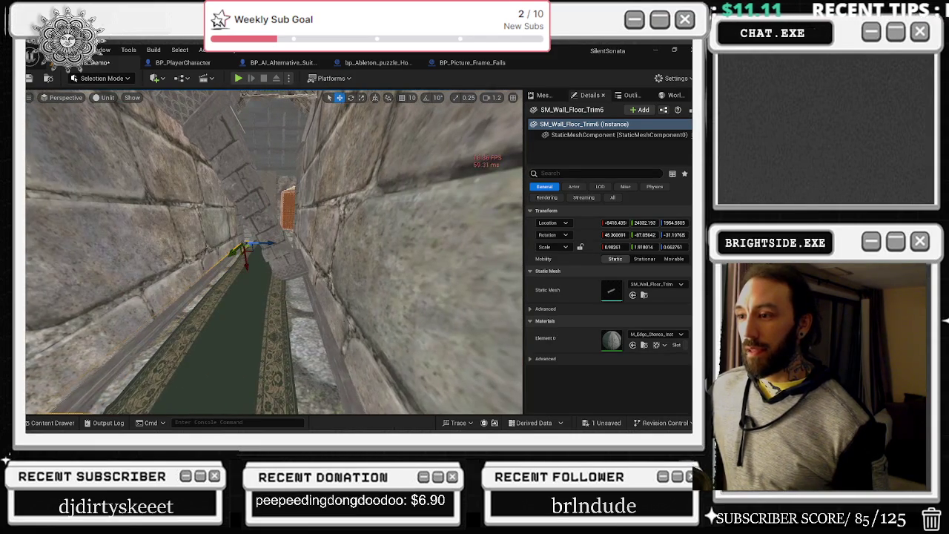
drag(274, 252, 275, 252)
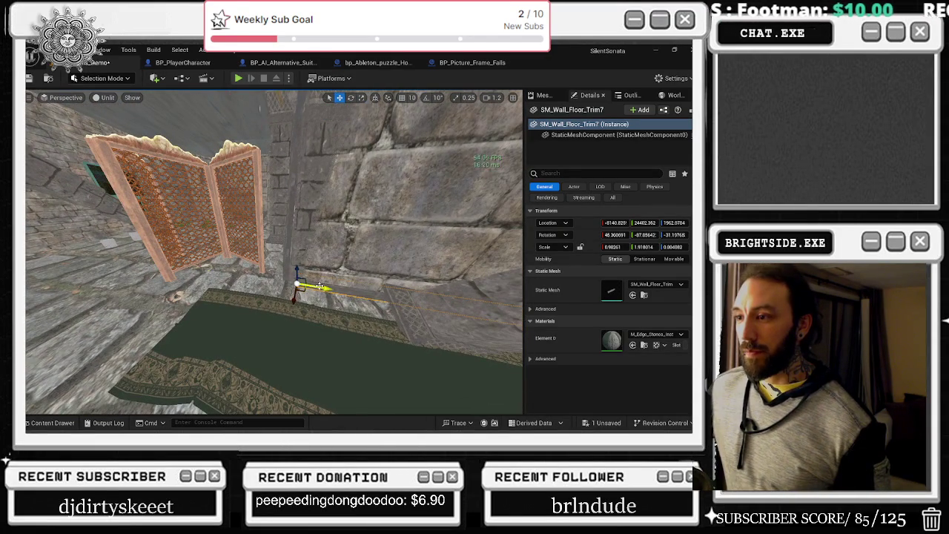
Step: Tilt Trim7 about 11.8° and shrink its Y scale to fit the wall base by the lattice screen
drag(294, 286, 286, 286)
key(d)
scroll(322, 294, down, 5)
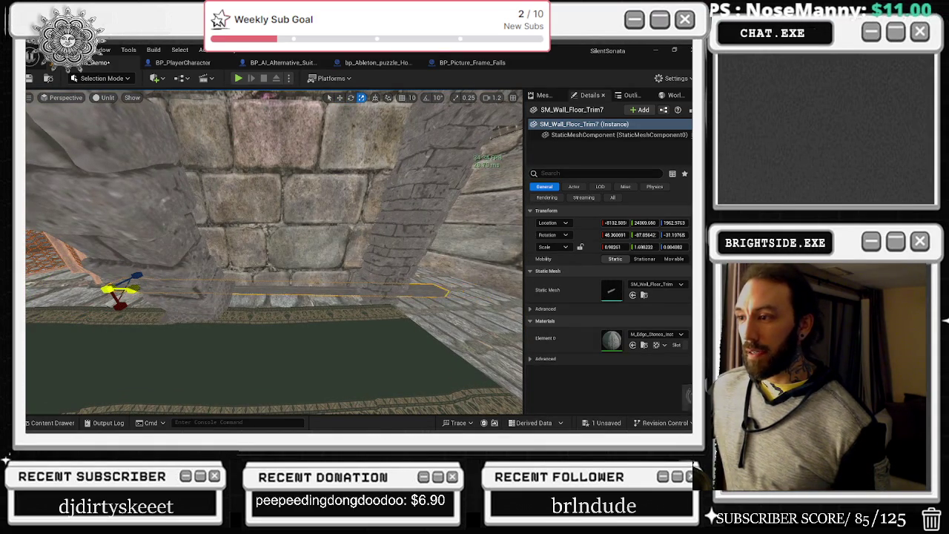
drag(642, 247, 630, 246)
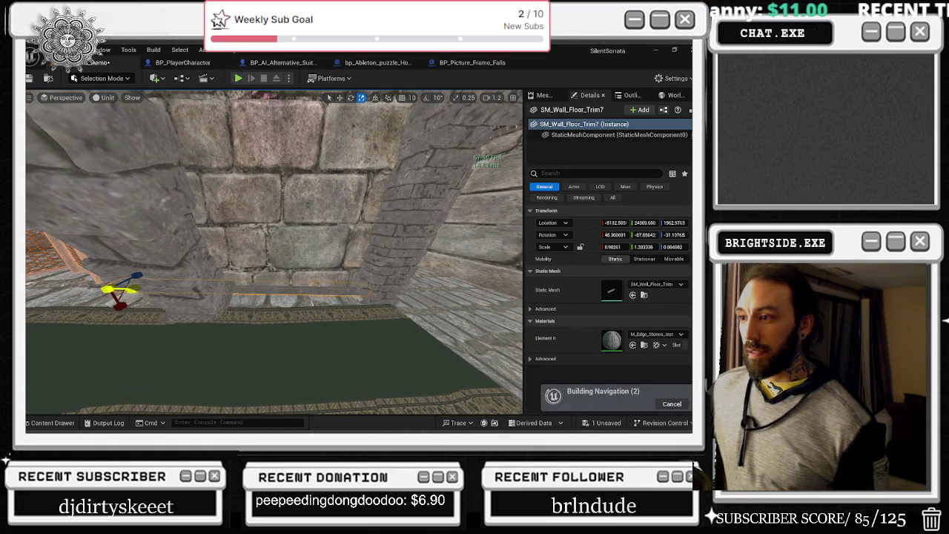
key(s)
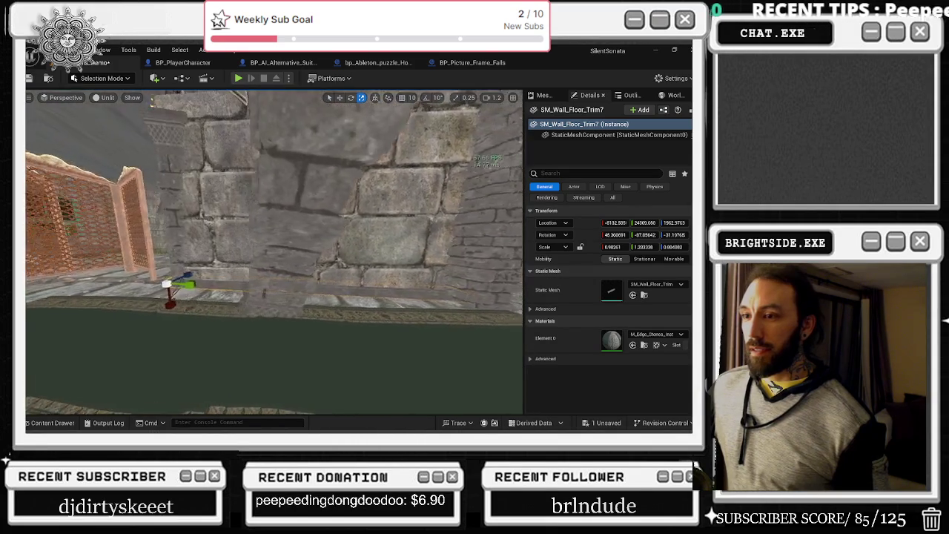
key(w)
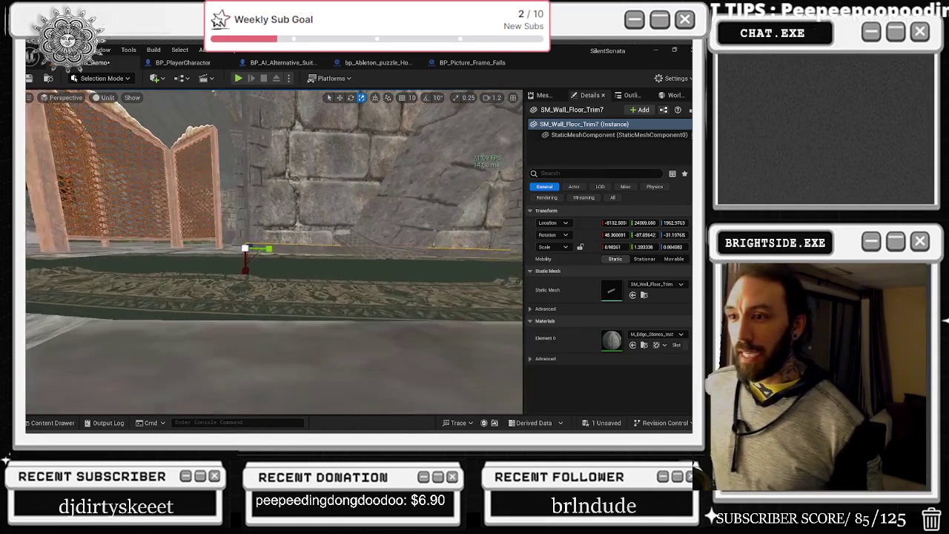
key(d)
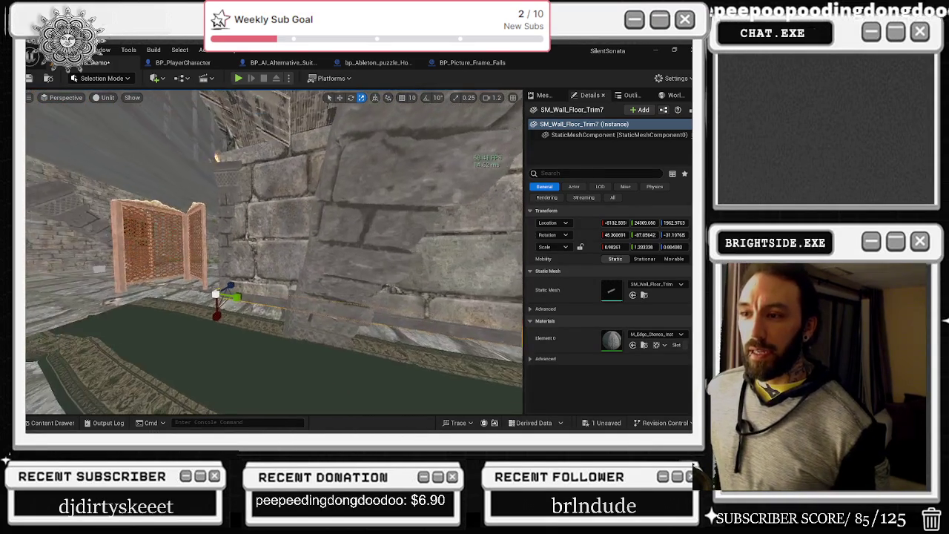
key(q)
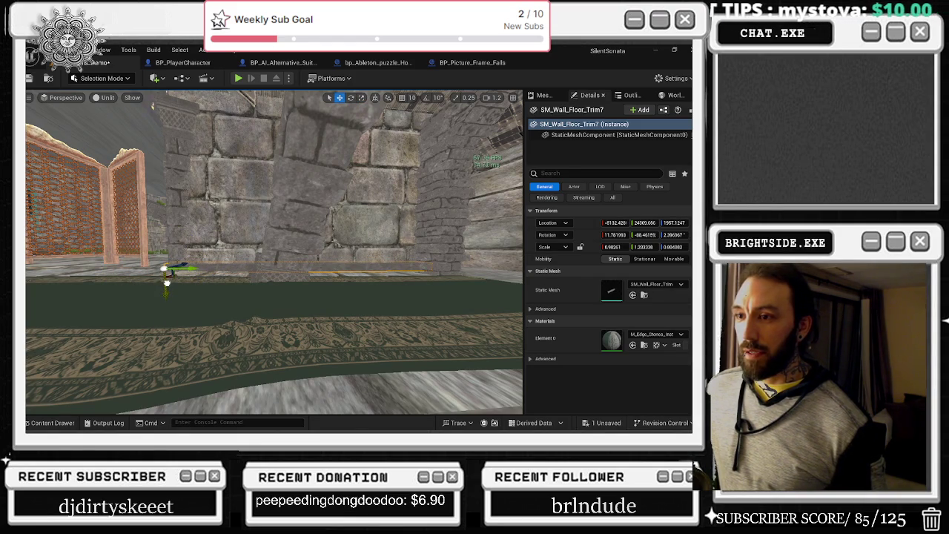
click(289, 294)
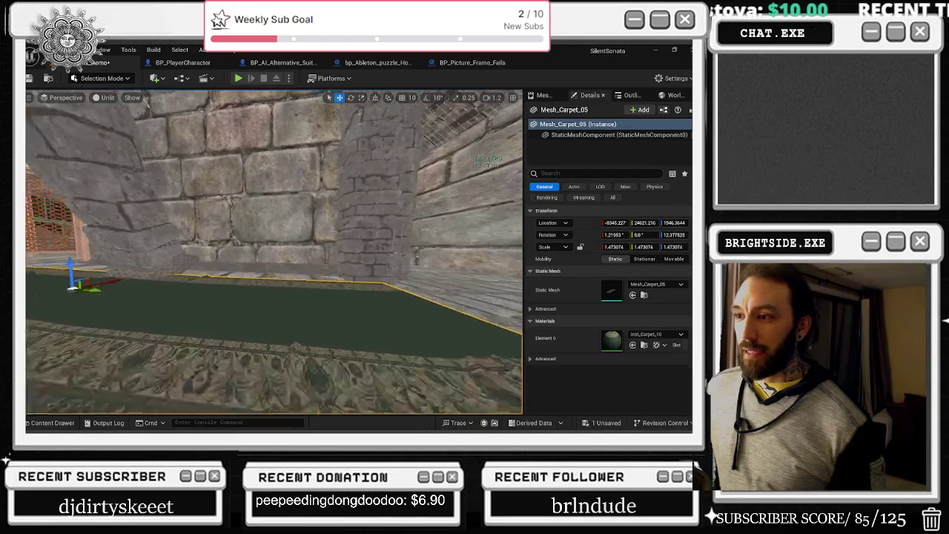
key(f)
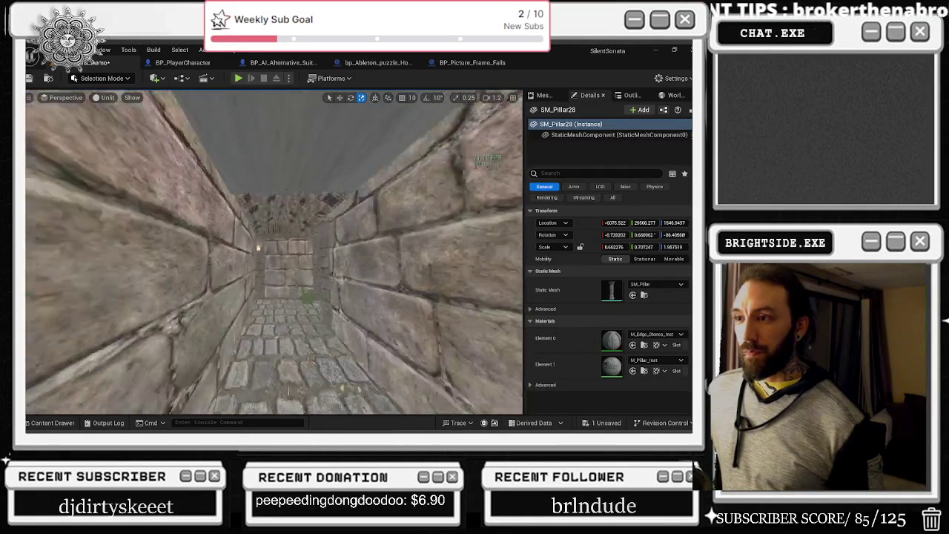
key(d)
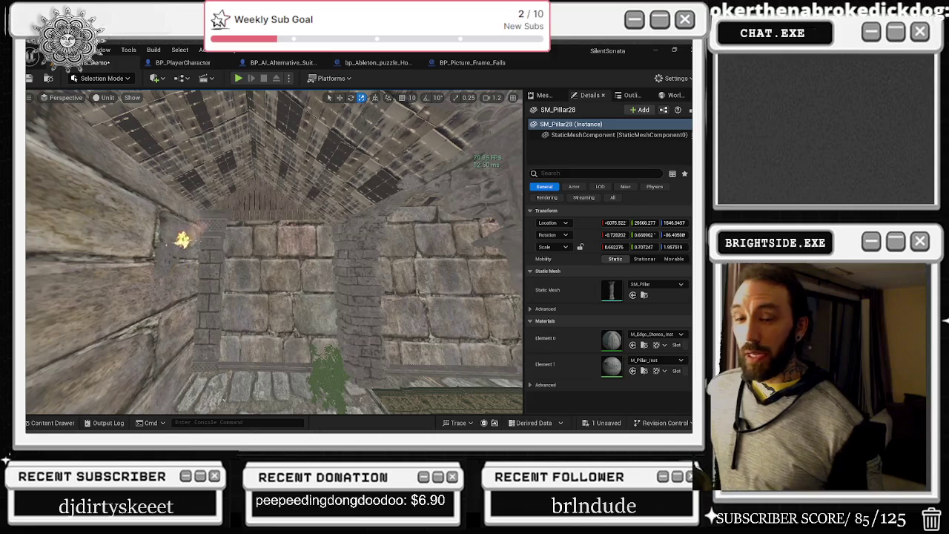
key(q)
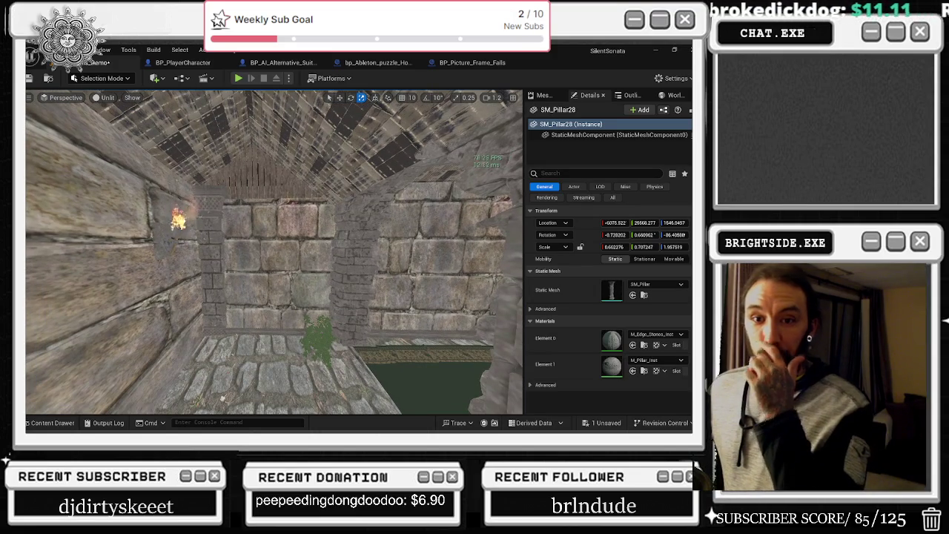
key(d)
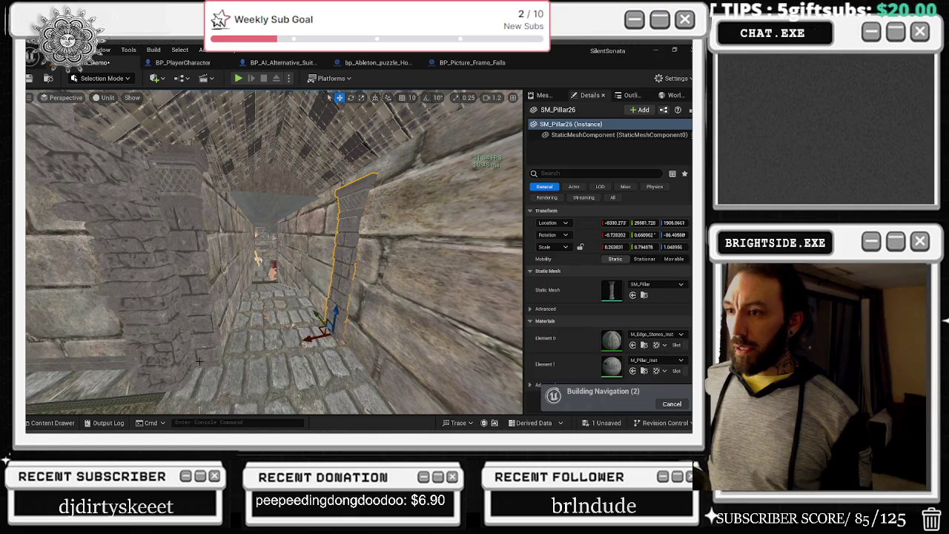
Step: Resize and reposition SM_Pillar26 and SM_Pillar24 so SM_Pillar24 sits against the corridor wall
mouse_move(275, 252)
mouse_down()
mouse_move(223, 237)
mouse_move(274, 253)
mouse_move(358, 331)
mouse_up()
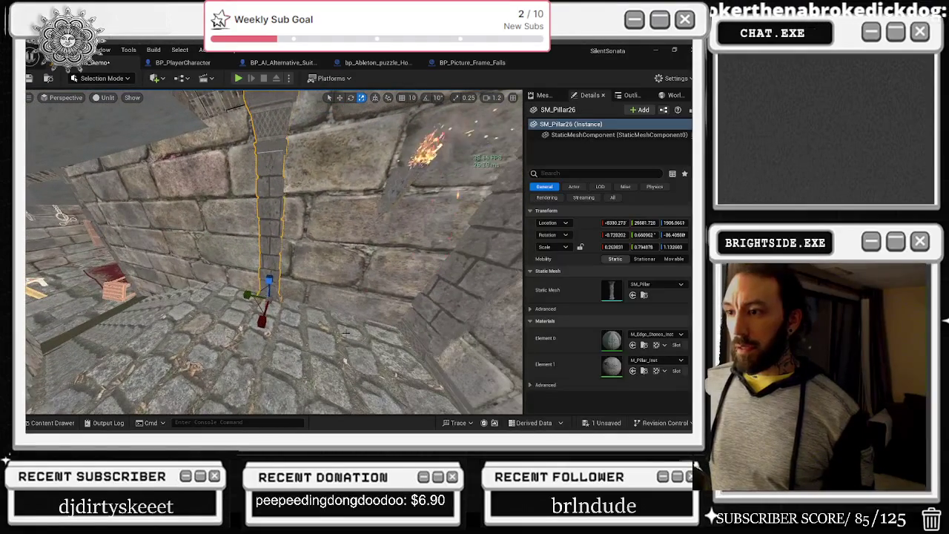
mouse_move(279, 314)
mouse_down()
mouse_move(297, 304)
mouse_move(255, 287)
mouse_move(171, 293)
mouse_move(164, 271)
mouse_up()
key(w)
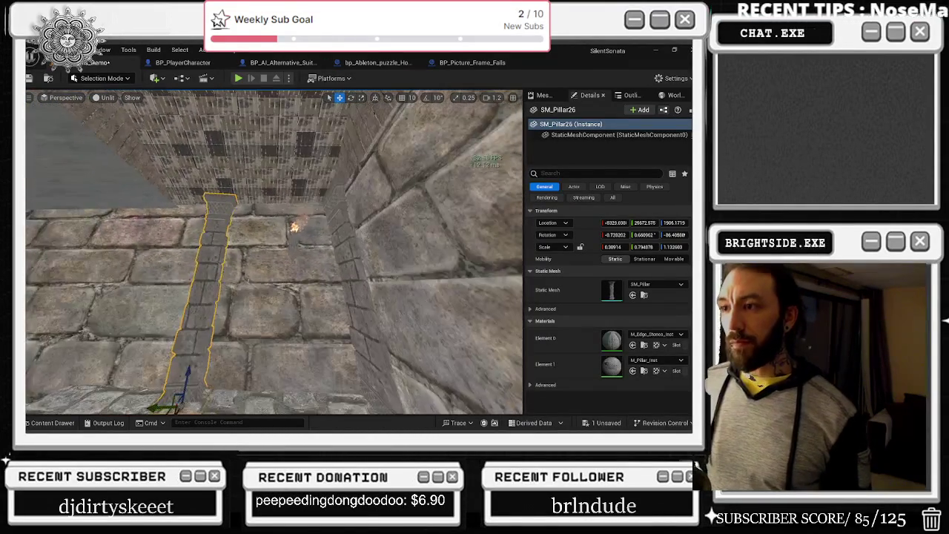
click(295, 230)
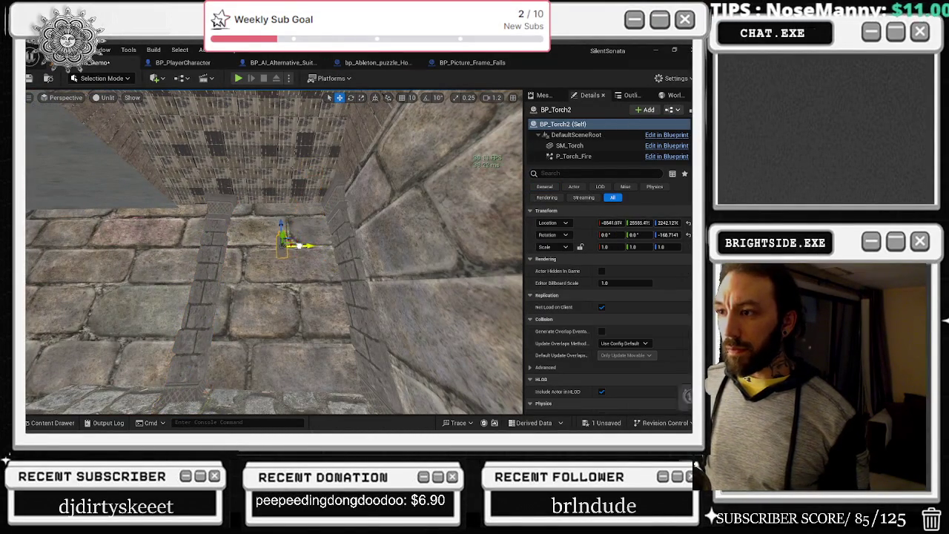
mouse_move(307, 247)
mouse_down()
mouse_move(336, 220)
mouse_move(212, 310)
mouse_up()
click(212, 310)
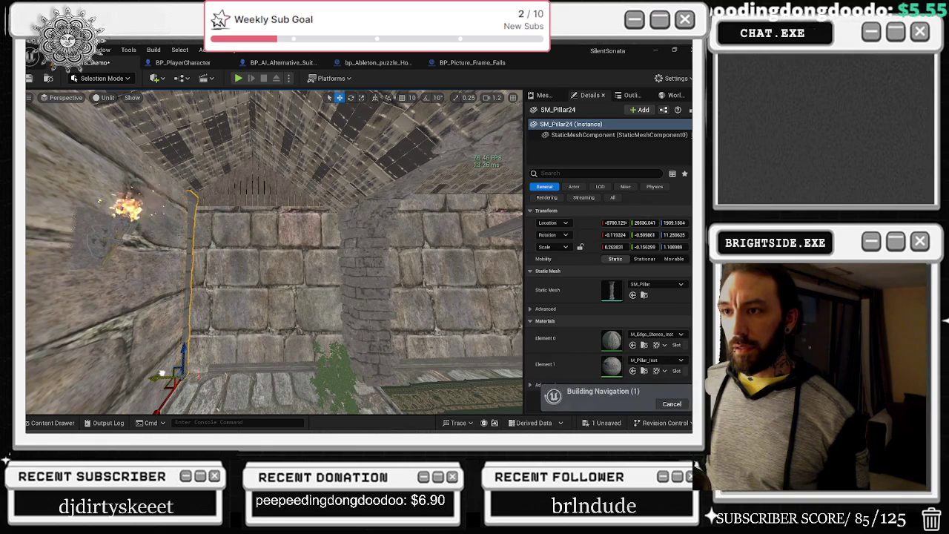
drag(274, 252, 226, 215)
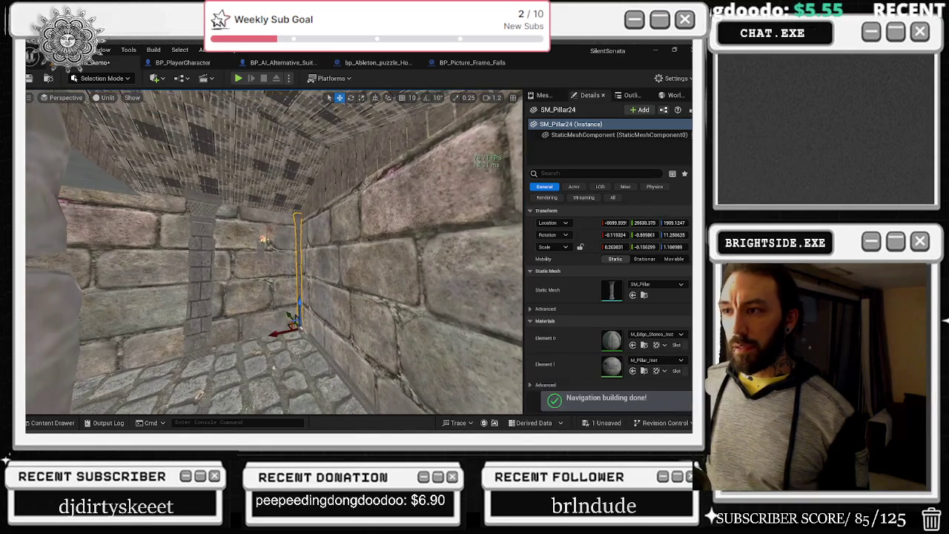
mouse_move(261, 354)
mouse_down()
mouse_move(252, 319)
mouse_move(260, 352)
mouse_up()
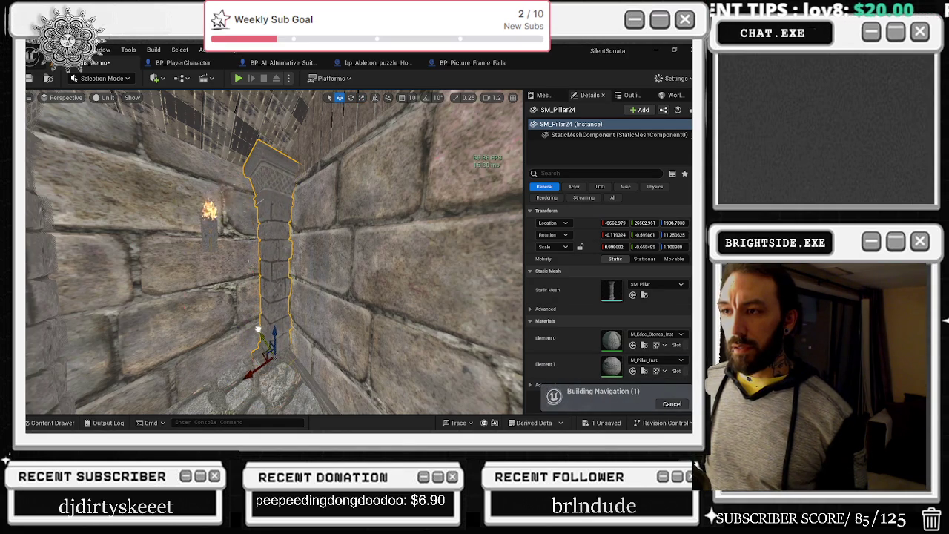
drag(256, 327, 194, 276)
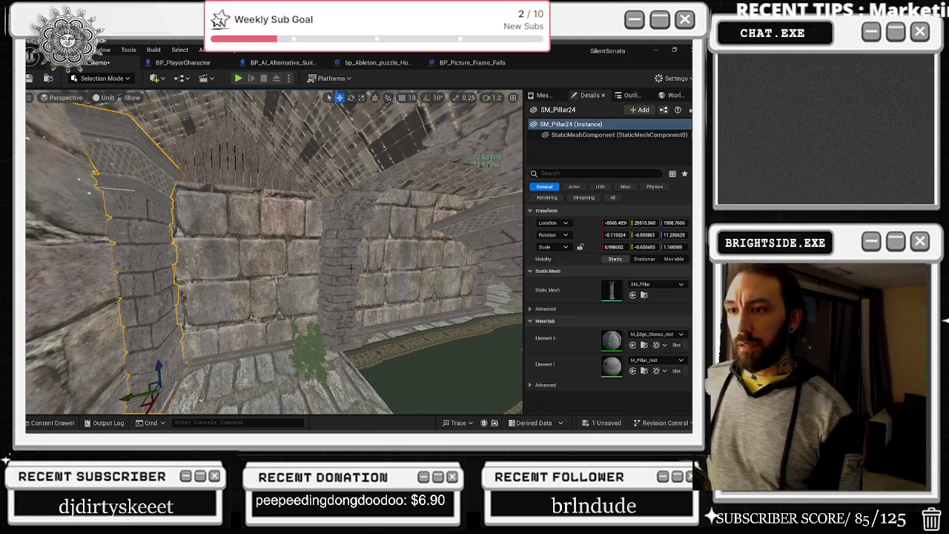
Step: Alt-drag SM_Half_Arch9 left to create SM_Half_Arch11, rotated to about -250°
click(345, 324)
mouse_move(343, 324)
mouse_down()
mouse_move(190, 373)
mouse_move(127, 377)
mouse_up()
key(e)
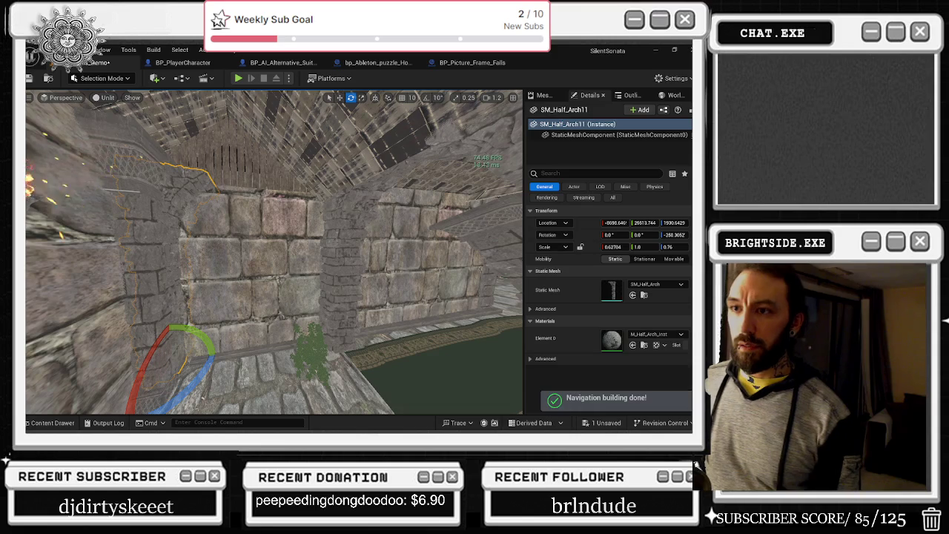
Step: Nudge SM_Half_Arch11 into place beside the doorway
click(178, 363)
click(178, 363)
key(w)
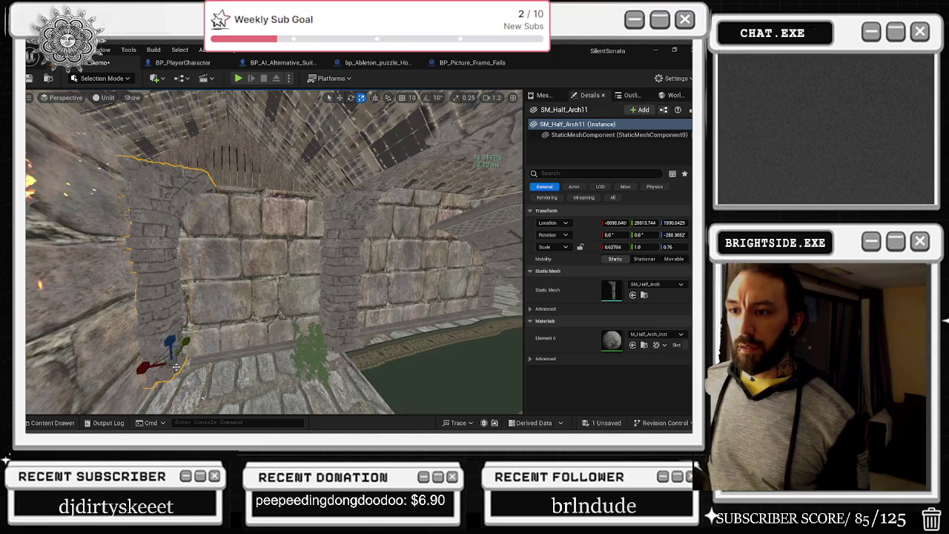
drag(177, 348, 174, 350)
key(f)
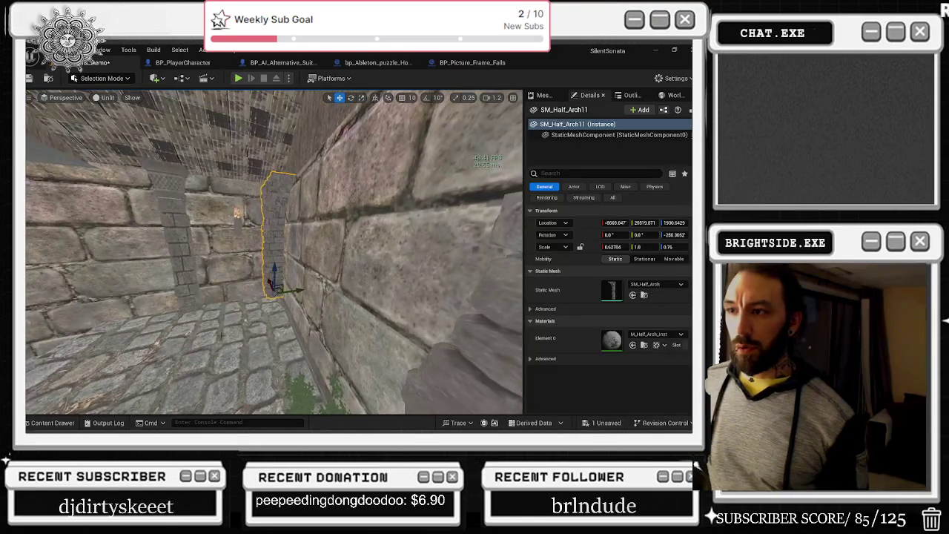
mouse_move(288, 302)
mouse_down()
mouse_move(222, 289)
mouse_move(316, 319)
mouse_move(288, 314)
mouse_up()
Step: Copy it as a rotated SM_Half_Arch12 in the corridor and slim SM_Half_Arch11 to Y scale 0.503327
key(e)
key(w)
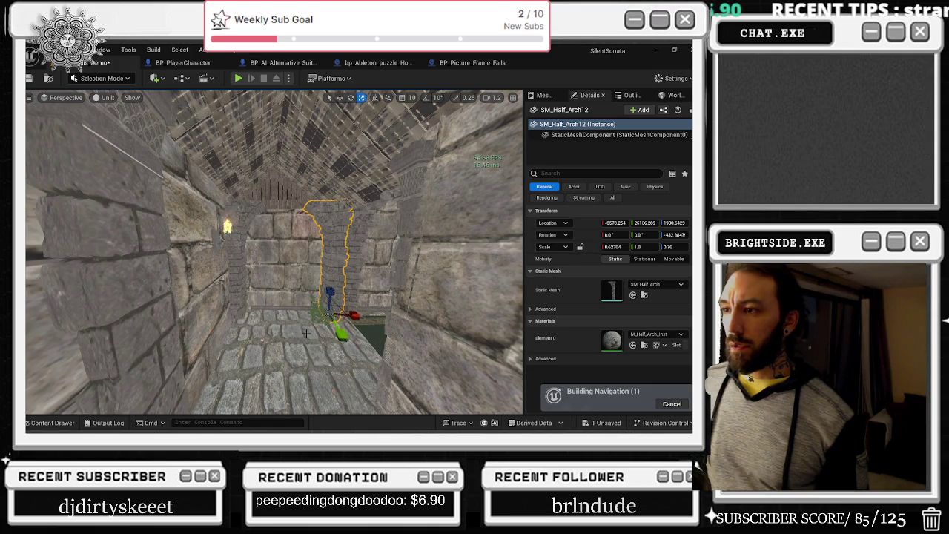
mouse_move(341, 332)
mouse_down()
mouse_move(280, 346)
mouse_move(312, 339)
mouse_move(237, 341)
mouse_move(222, 327)
mouse_move(171, 327)
mouse_up()
key(r)
click(232, 342)
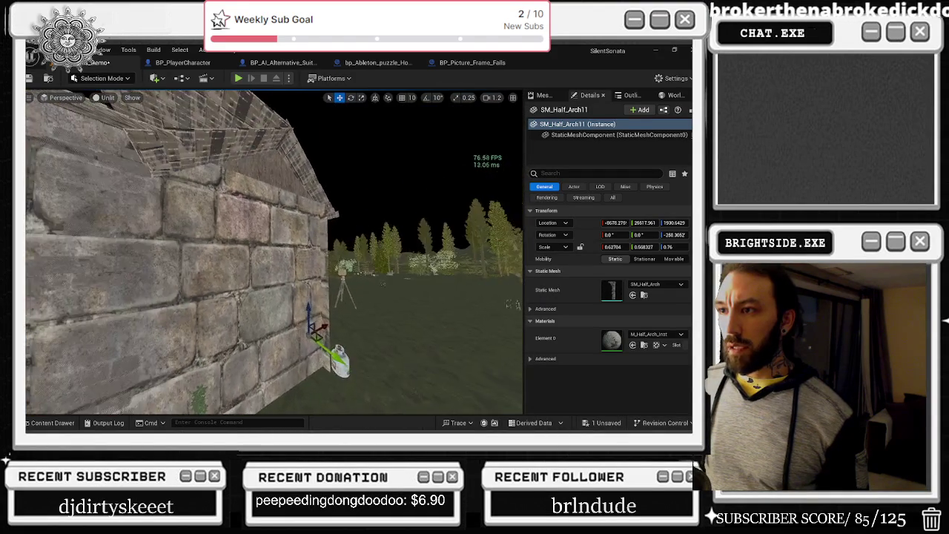
mouse_move(171, 327)
mouse_down()
mouse_move(215, 327)
mouse_move(296, 406)
mouse_move(267, 406)
mouse_move(278, 406)
mouse_up()
click(255, 367)
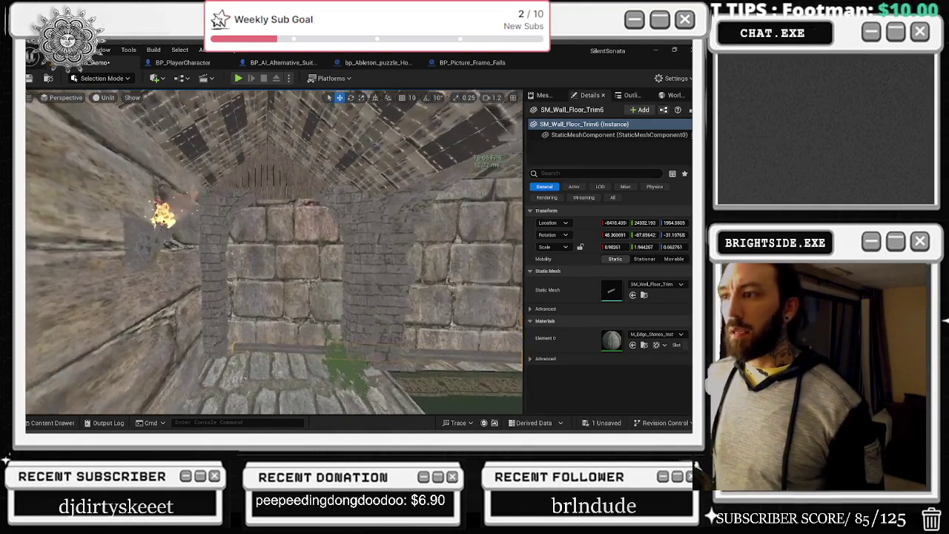
Step: Shift SM_Half_Arch12 left into the doorway opening, to about -8590, 25192
click(252, 185)
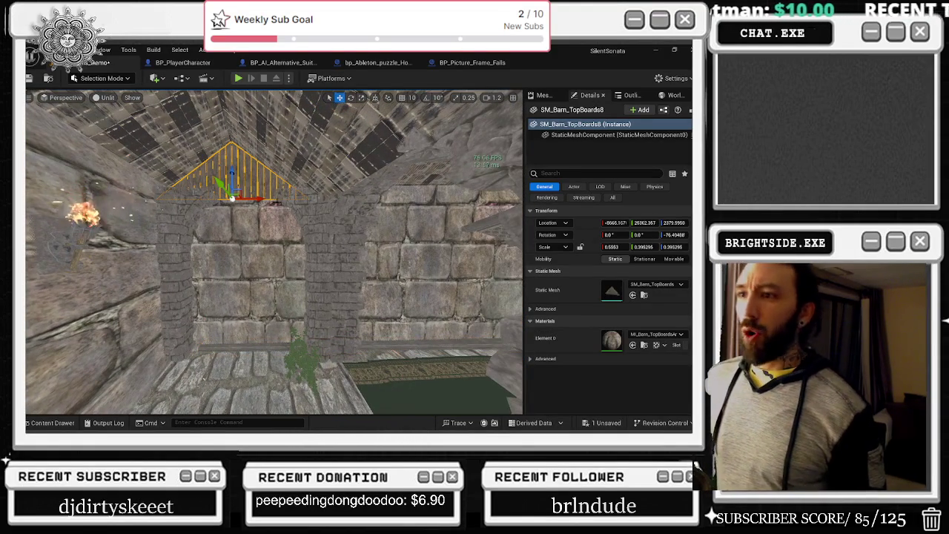
click(282, 228)
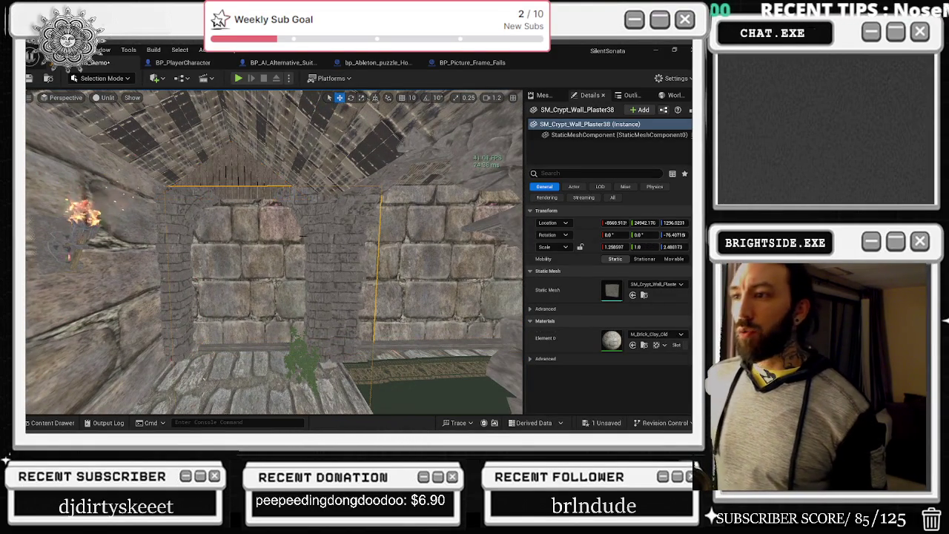
click(325, 260)
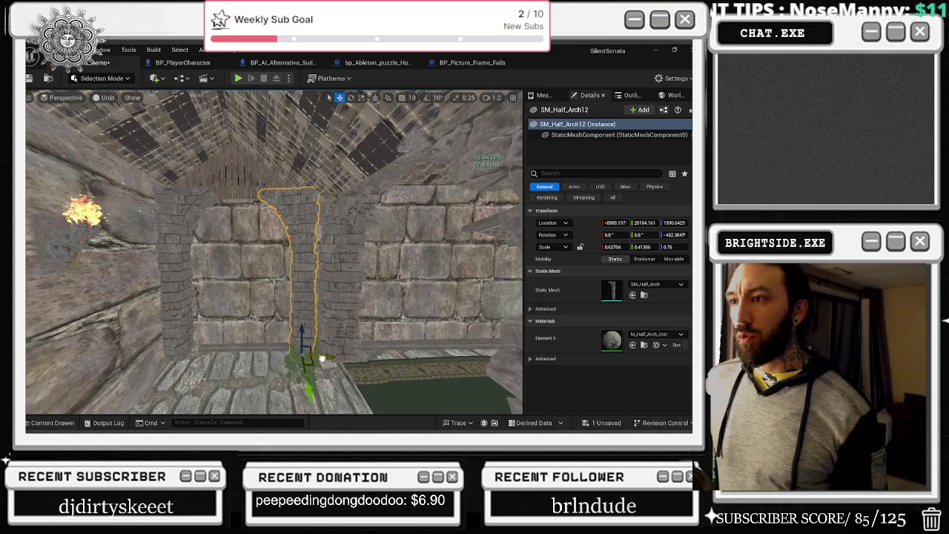
drag(325, 357, 313, 358)
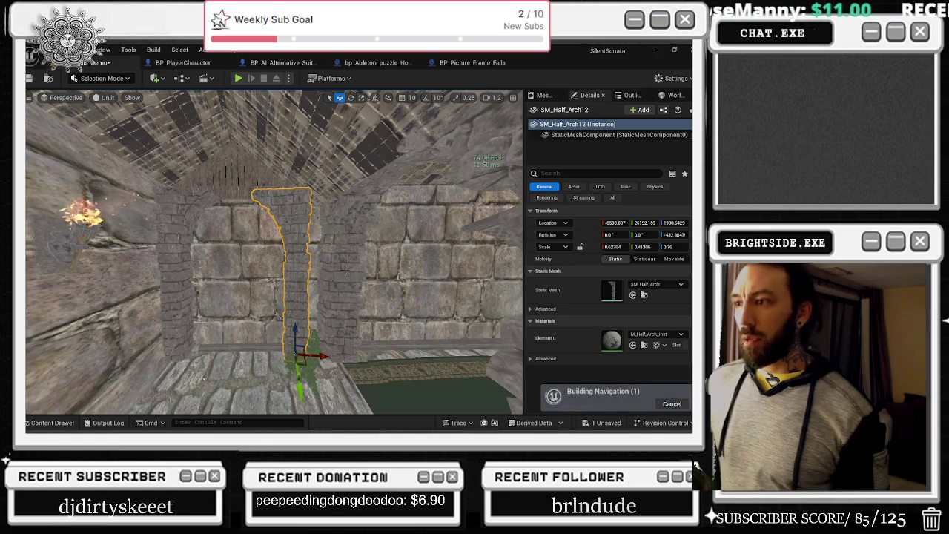
key(w)
key(w)
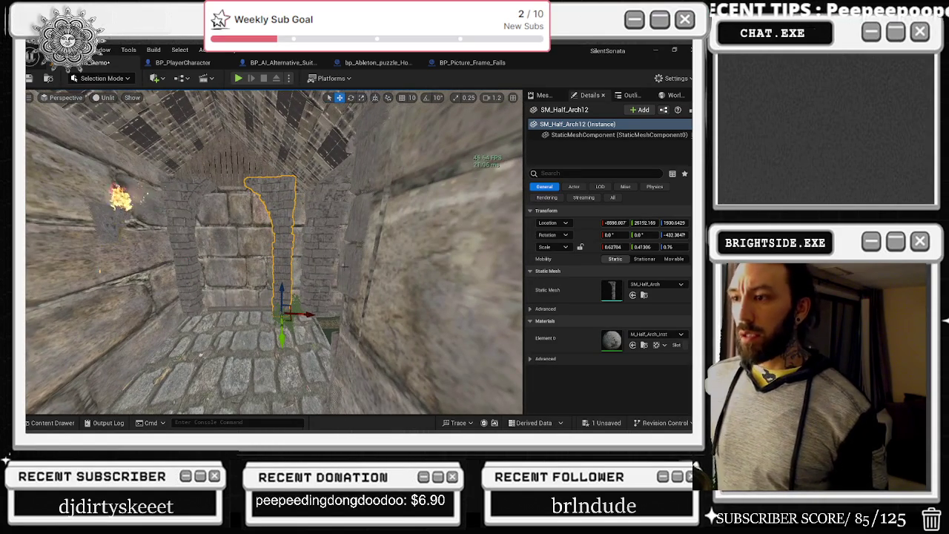
key(s)
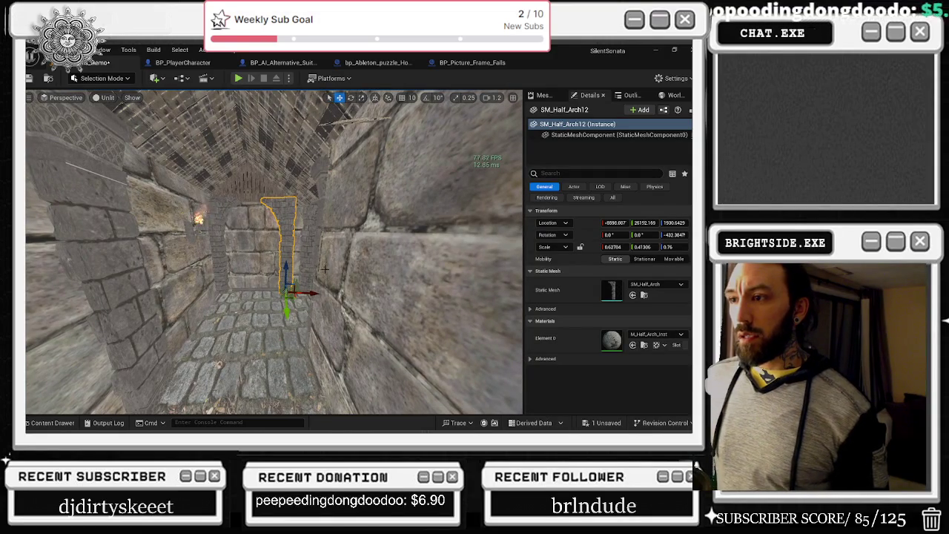
drag(245, 285, 304, 285)
click(285, 284)
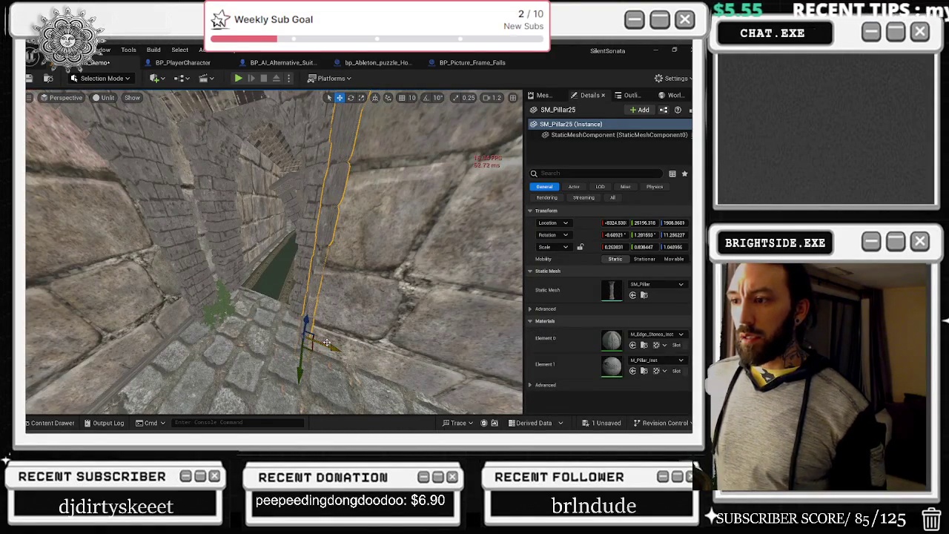
Step: Alt-drag SM_Pillar25 to create SM_Pillar40 beside the plant at about -8593, 25142, 1903
mouse_move(326, 342)
mouse_down()
mouse_move(223, 308)
mouse_move(289, 297)
mouse_move(256, 295)
mouse_up()
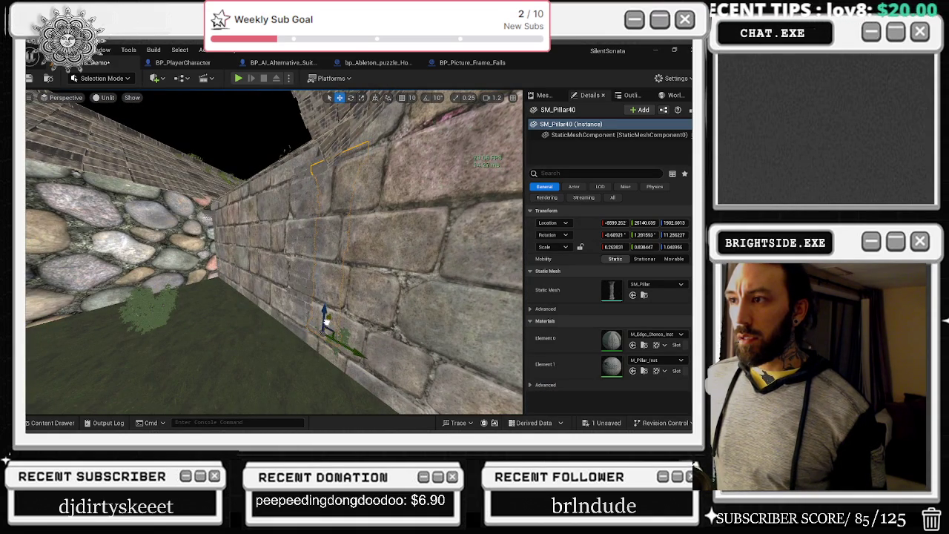
mouse_move(256, 295)
mouse_down()
mouse_move(243, 278)
mouse_move(274, 276)
mouse_up()
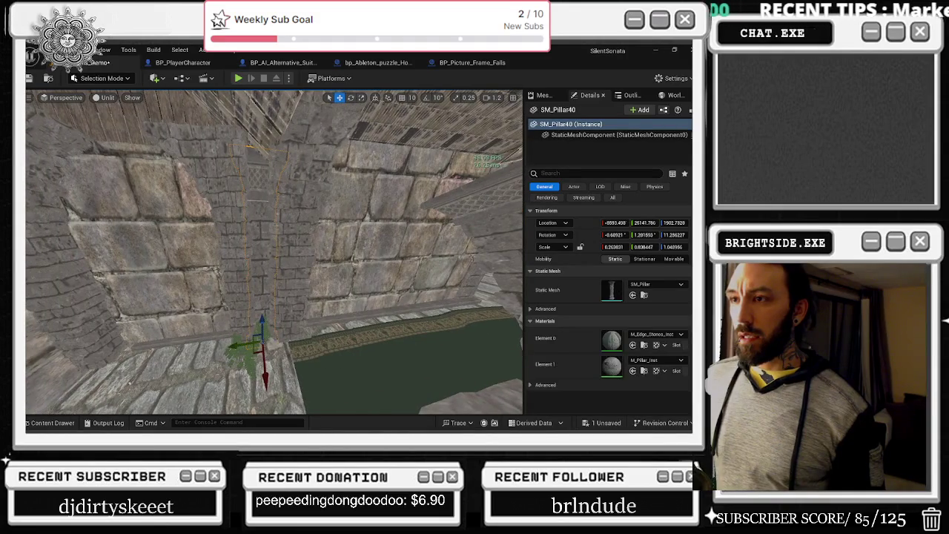
click(445, 185)
drag(444, 185, 305, 184)
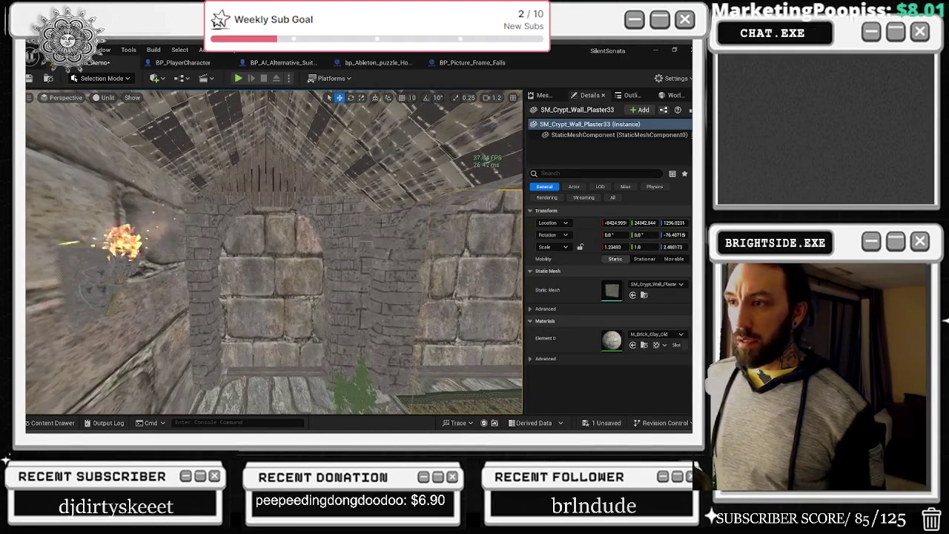
click(306, 184)
ctrl+click(319, 165)
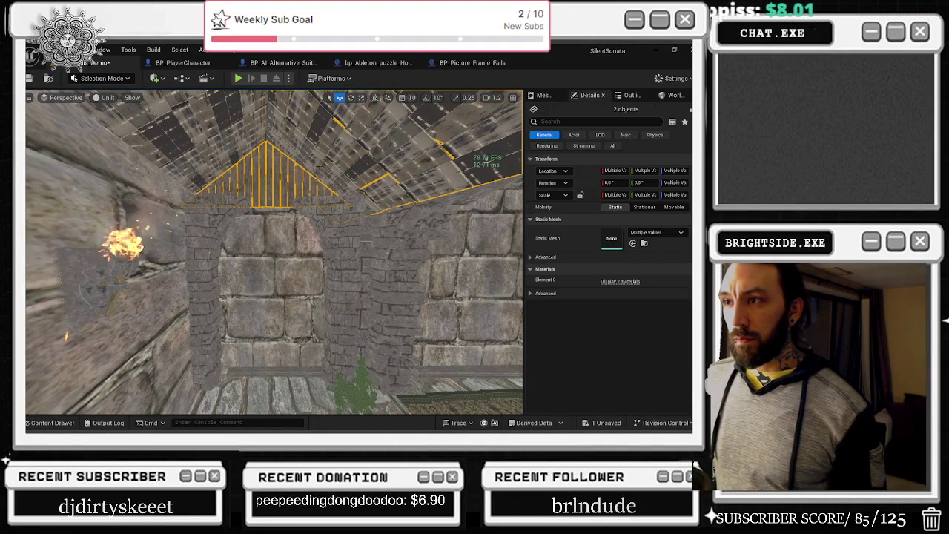
ctrl+click(236, 143)
mouse_move(235, 142)
mouse_down()
mouse_move(256, 148)
mouse_move(308, 324)
mouse_up()
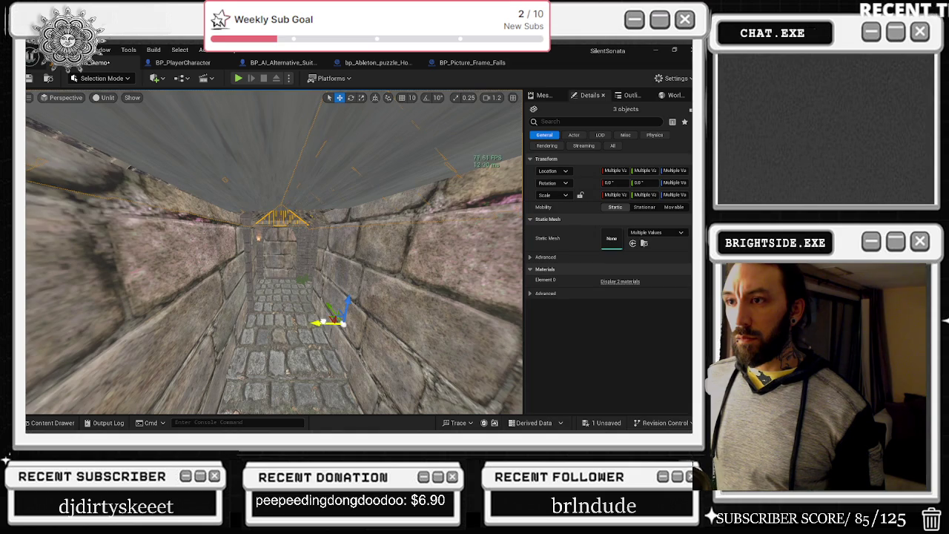
click(309, 324)
drag(308, 324, 276, 315)
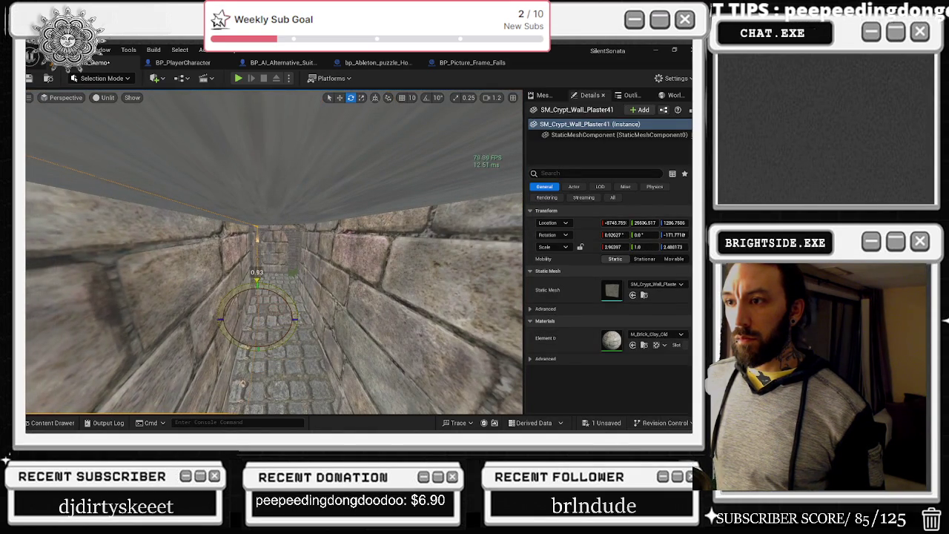
mouse_move(275, 315)
mouse_down()
mouse_move(252, 297)
mouse_move(204, 300)
mouse_up()
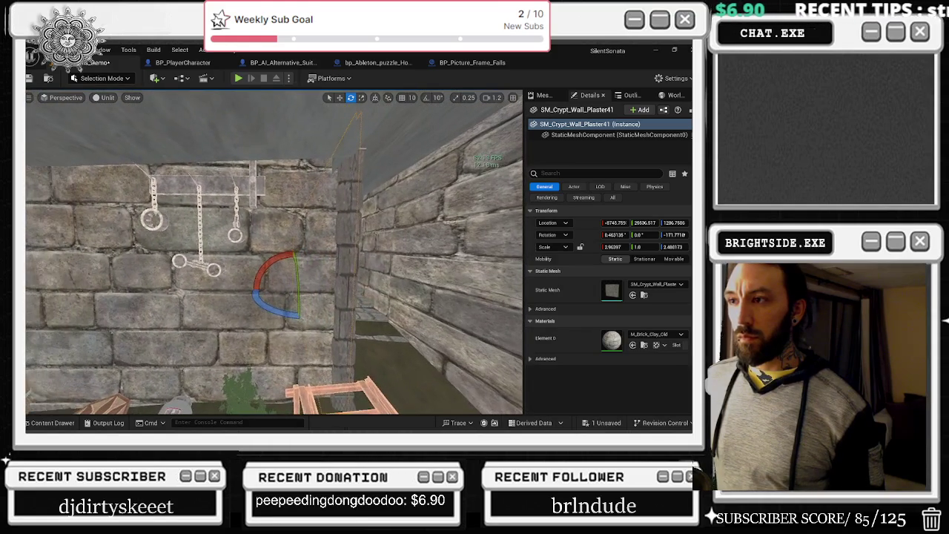
click(283, 322)
mouse_move(283, 322)
mouse_down()
mouse_move(252, 304)
mouse_move(293, 282)
mouse_move(280, 274)
mouse_move(229, 340)
mouse_up()
click(236, 312)
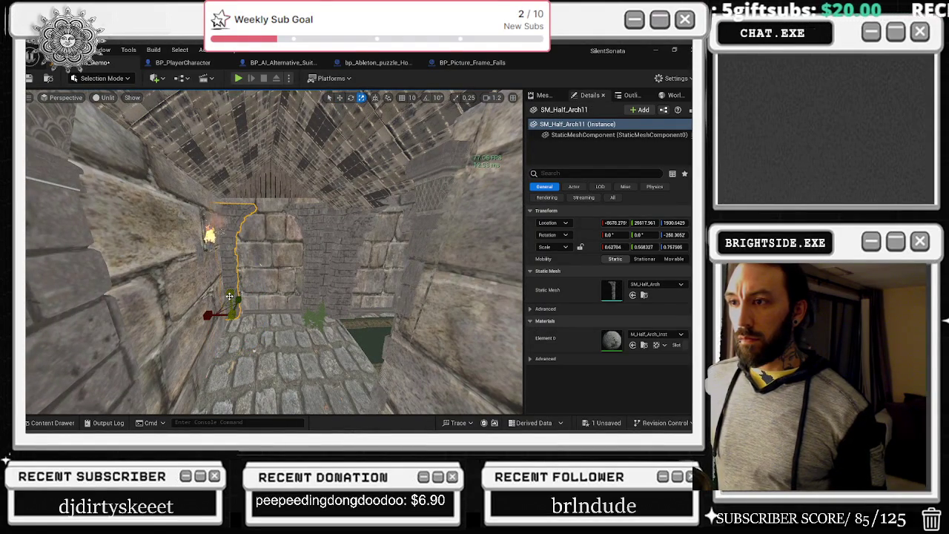
Step: Stretch SM_Half_Arch11 taller, raising its Scale Z from 0.774 to 0.780
mouse_move(232, 300)
mouse_down()
mouse_move(317, 270)
mouse_move(309, 290)
mouse_up()
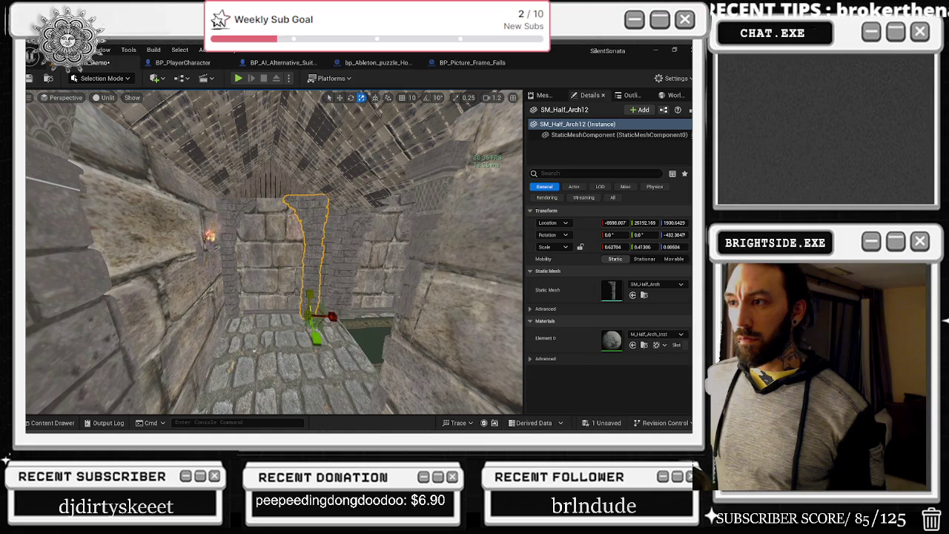
scroll(275, 252, down, 10)
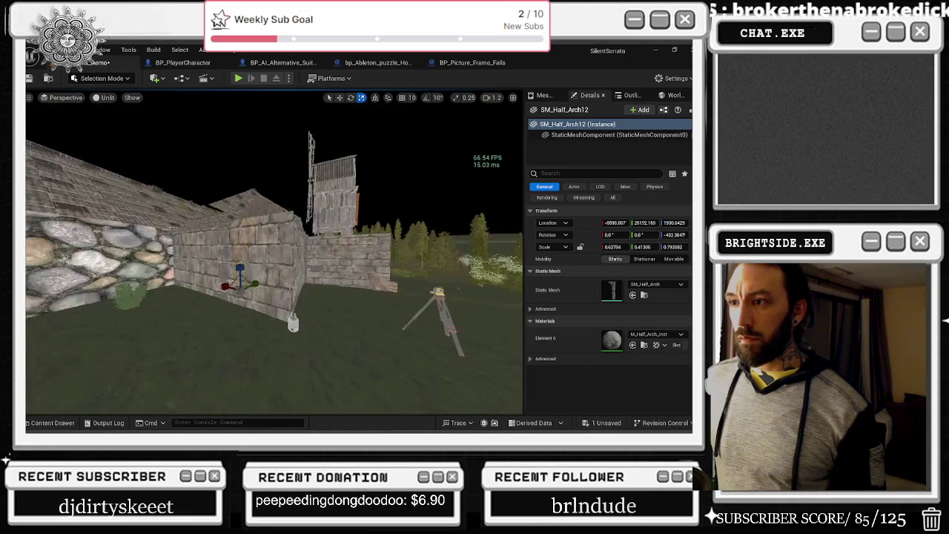
scroll(275, 260, up, 10)
scroll(275, 252, up, 10)
scroll(274, 253, up, 8)
mouse_move(225, 335)
mouse_down()
mouse_move(237, 334)
mouse_move(225, 334)
mouse_up()
click(490, 296)
click(499, 301)
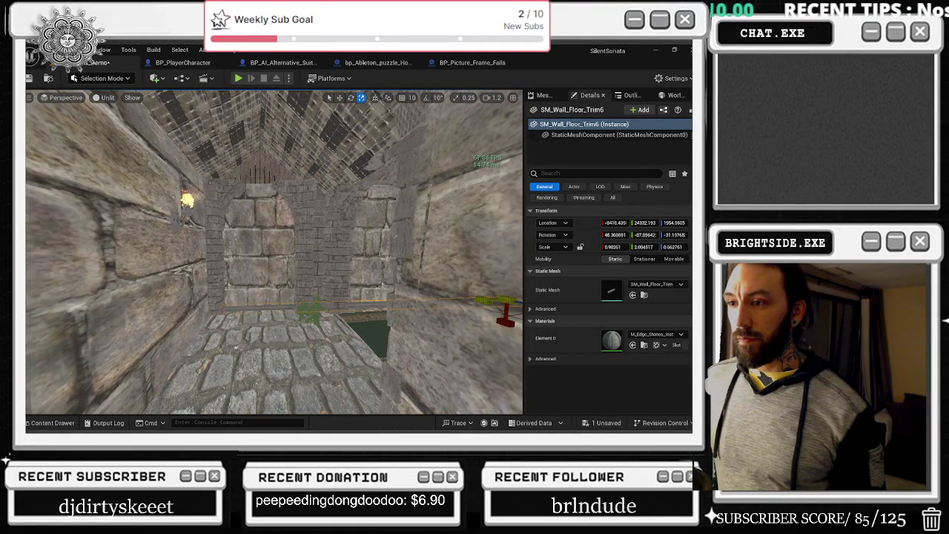
key(alt+Tab)
key(alt+Tab)
Step: Search YouTube for 'war pigs' and open the Black Sabbath War Pigs video
key(space)
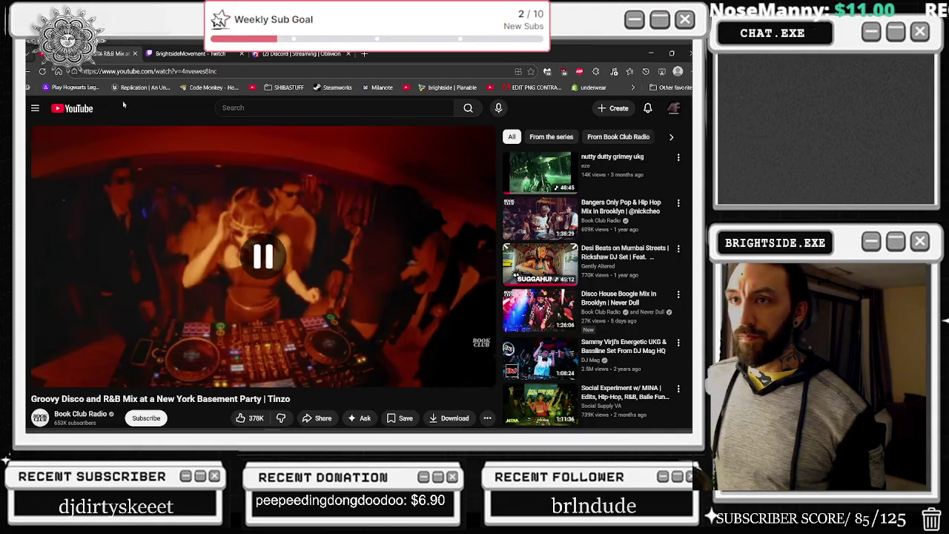
key(ctrl+Tab)
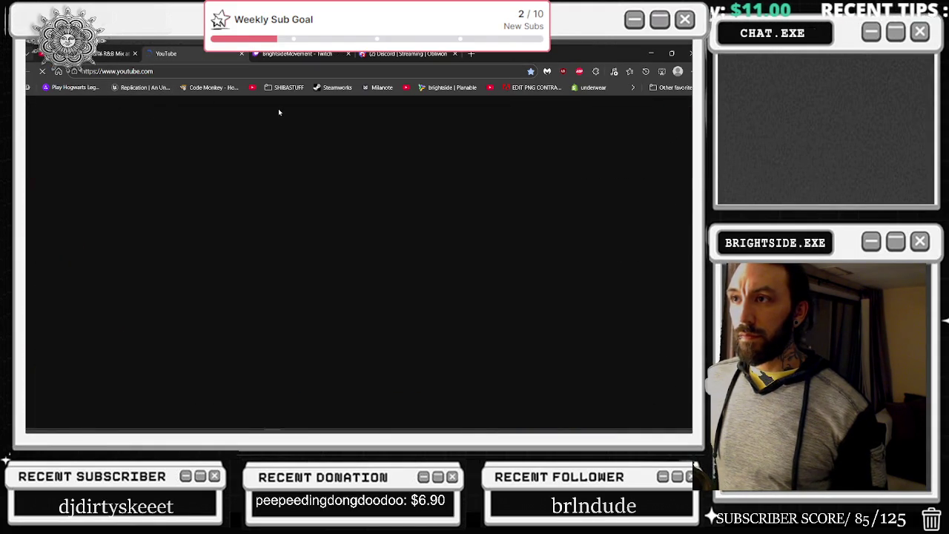
click(280, 112)
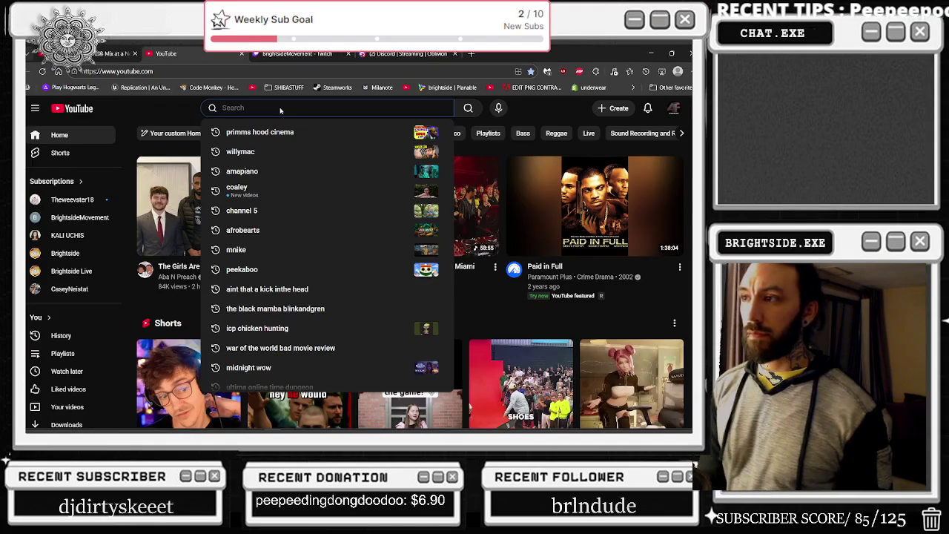
text(b)
key(BackSpace)
text(war pigs)
key(Return)
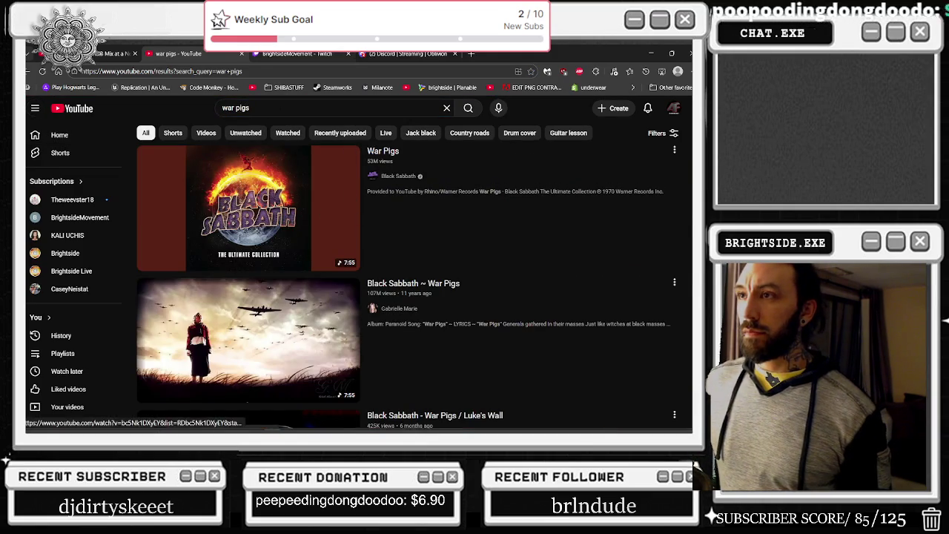
click(232, 195)
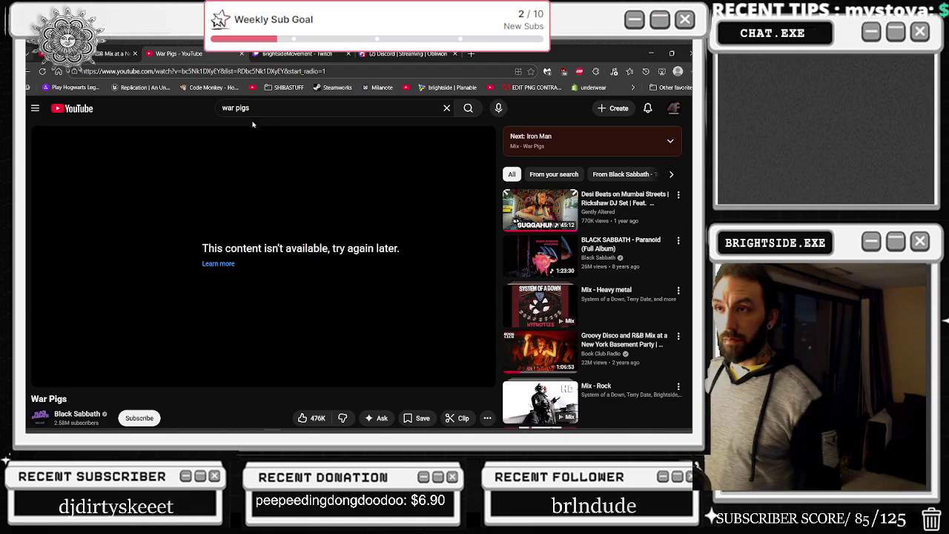
Step: Reload the video page, close the Discord tab, and return to Unreal Engine
key(F5)
click(454, 53)
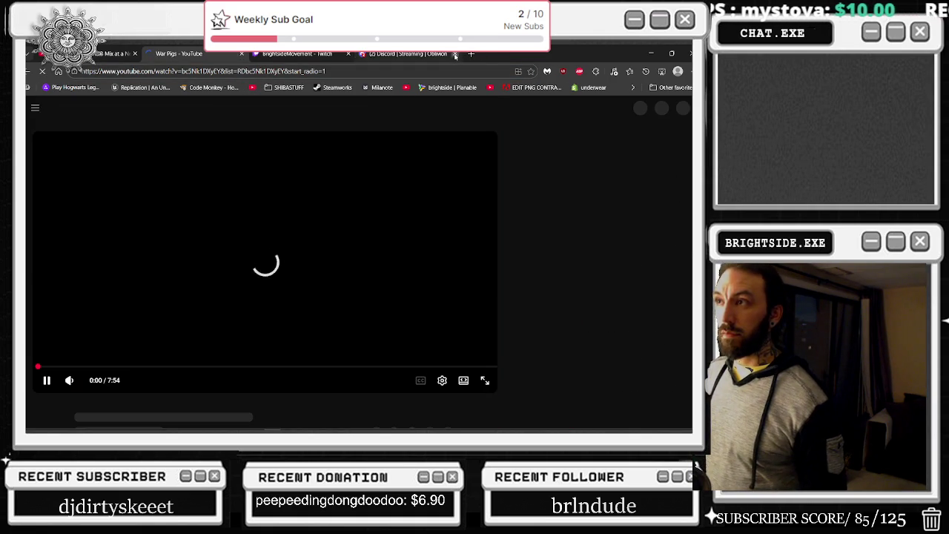
click(296, 53)
key(alt+Tab)
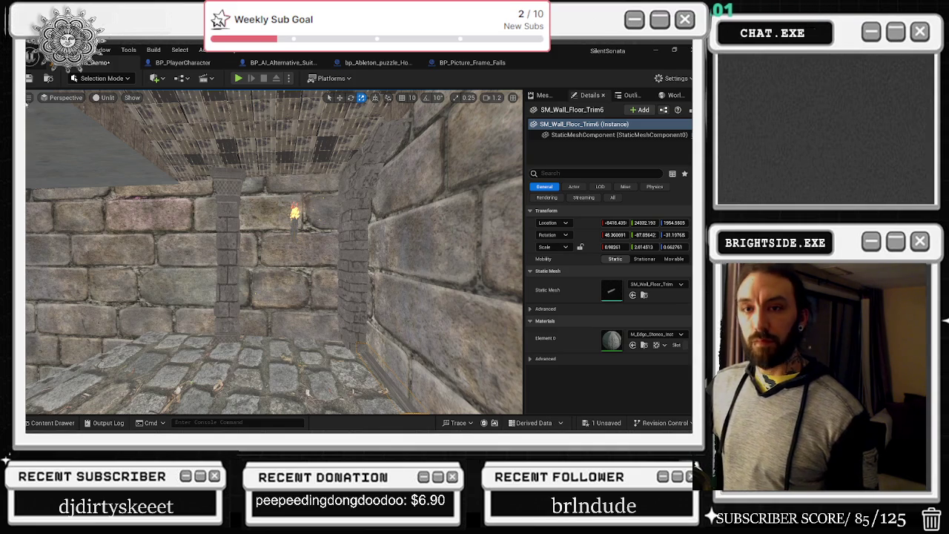
Step: Show the FPS readout and rotate SM_Pillar26 slightly to about -86.61° yaw
key(ctrl+shift+h)
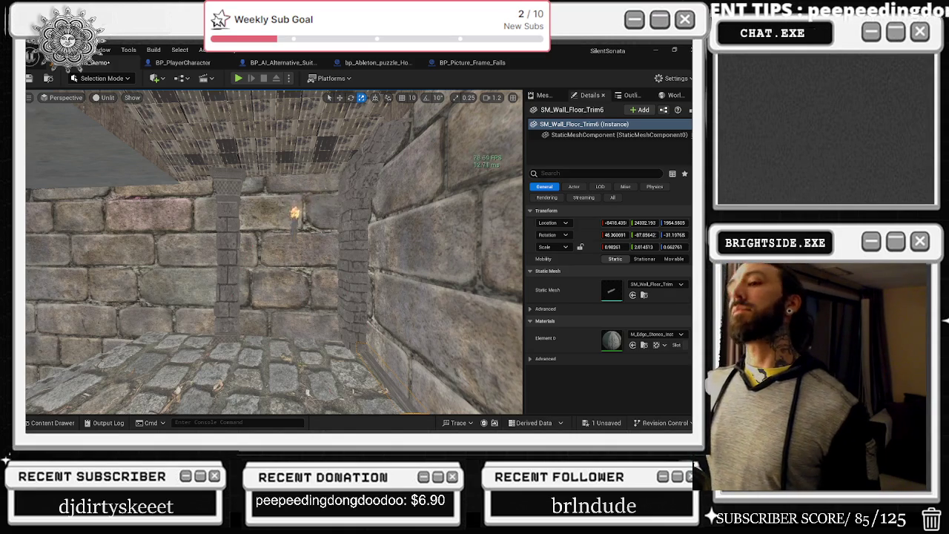
mouse_move(304, 277)
mouse_down()
mouse_move(274, 238)
mouse_move(241, 242)
mouse_up()
click(268, 346)
key(e)
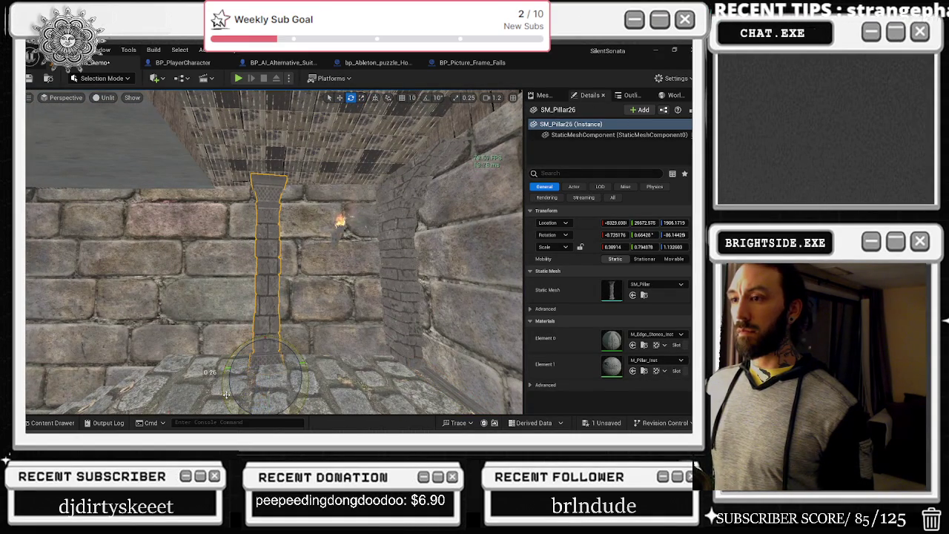
drag(222, 371, 224, 368)
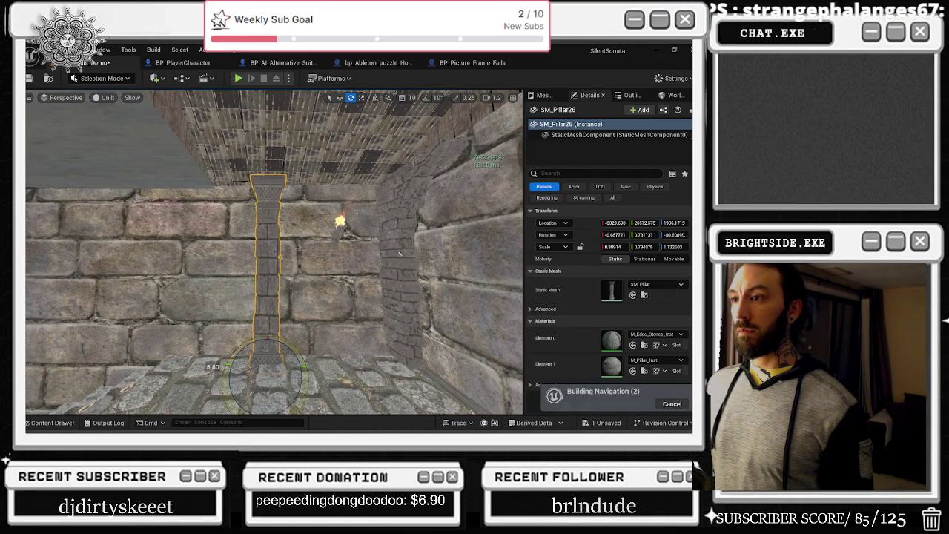
key(w)
key(s)
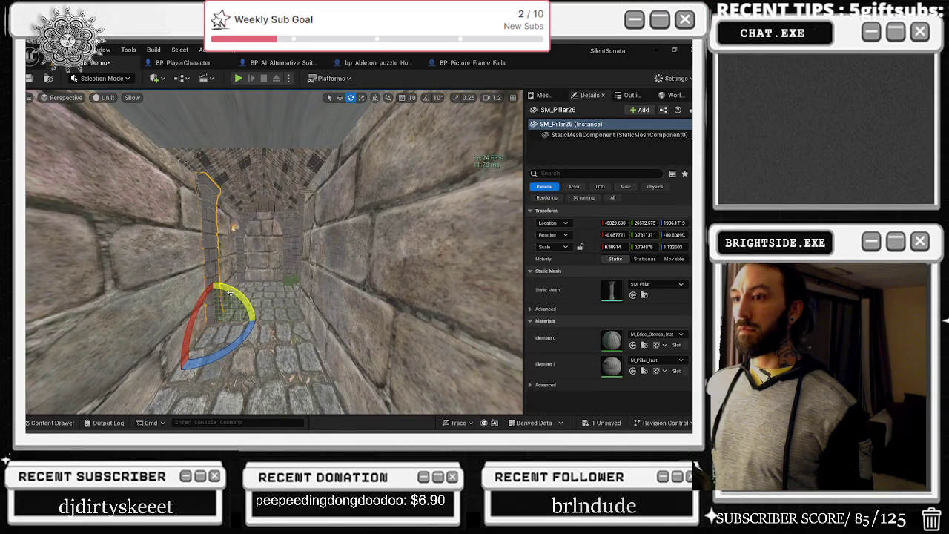
drag(230, 293, 231, 293)
click(231, 293)
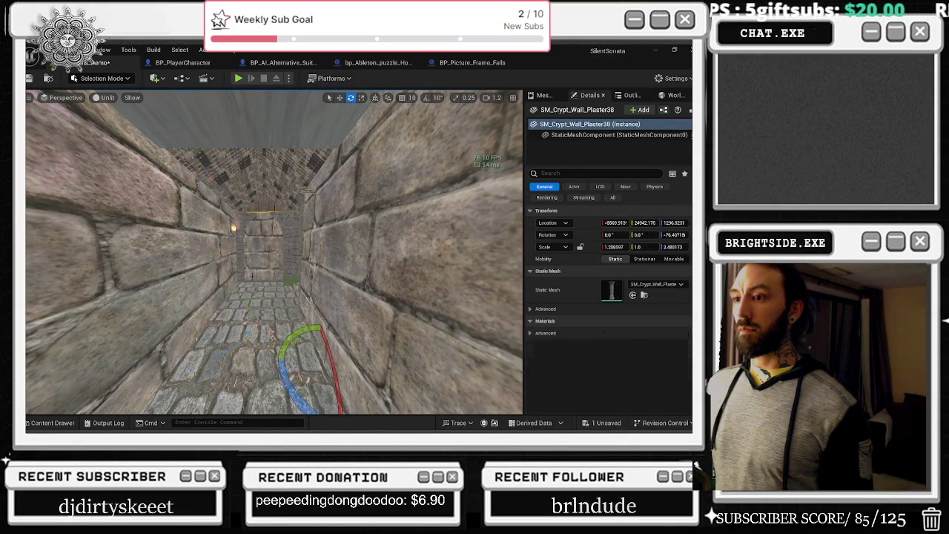
Step: Tilt SM_Half_Arch12 until its Rotation Y reads about -0.67°
key(w)
key(w)
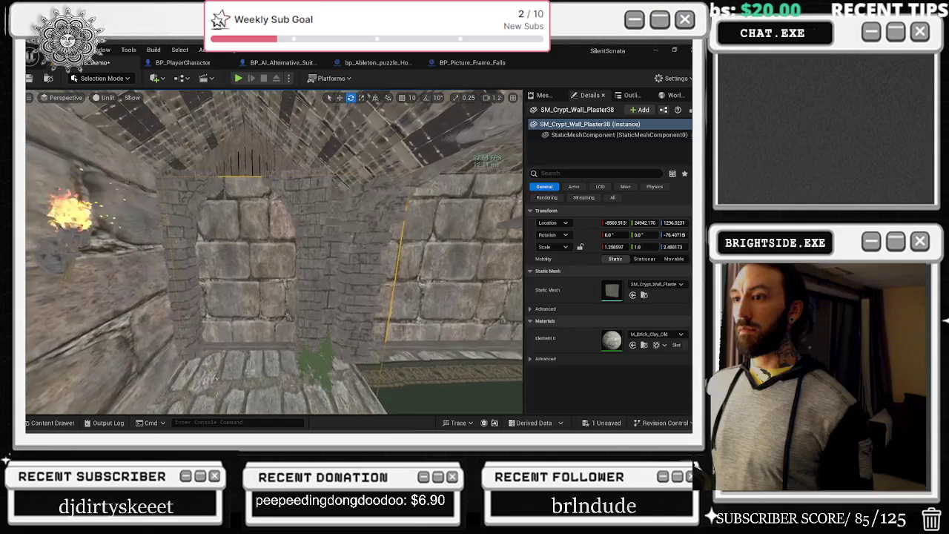
click(293, 317)
drag(293, 318, 295, 320)
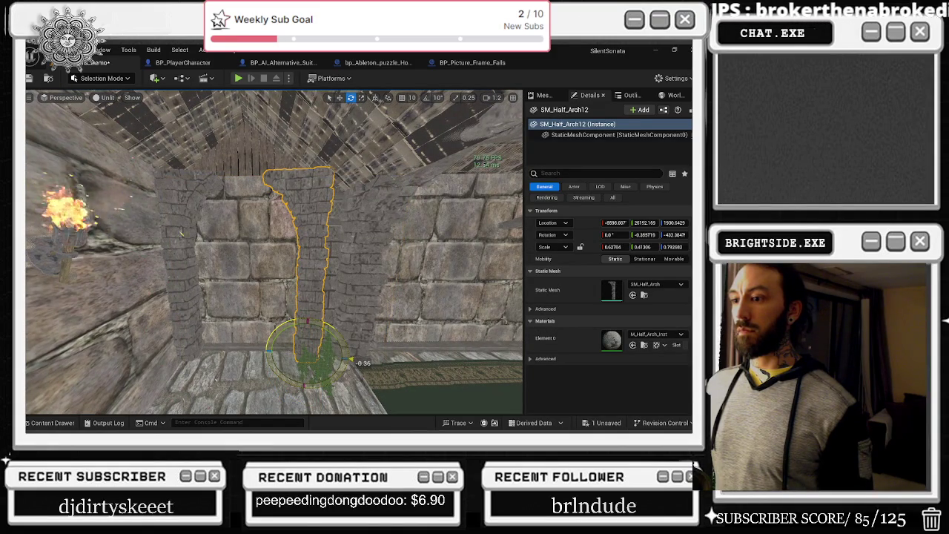
key(s)
key(s)
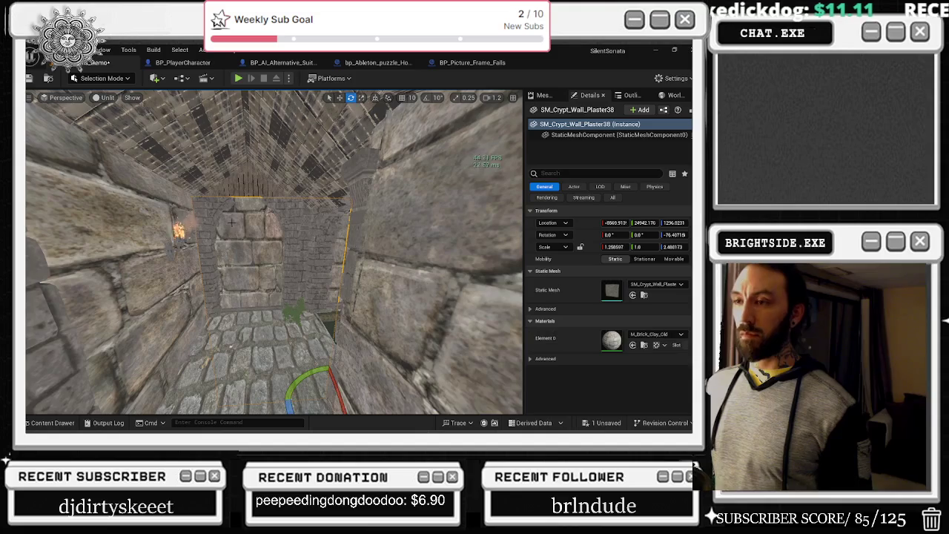
click(217, 253)
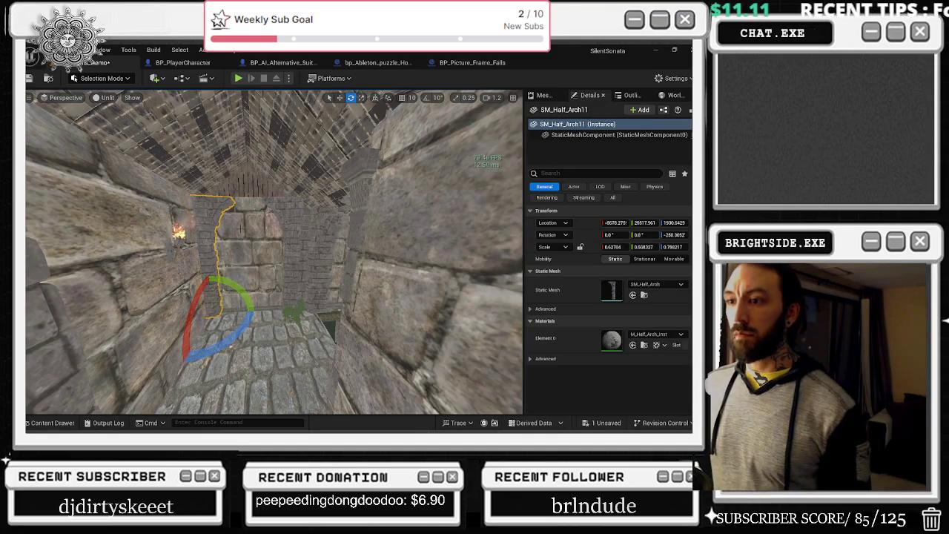
click(319, 245)
key(w)
key(e)
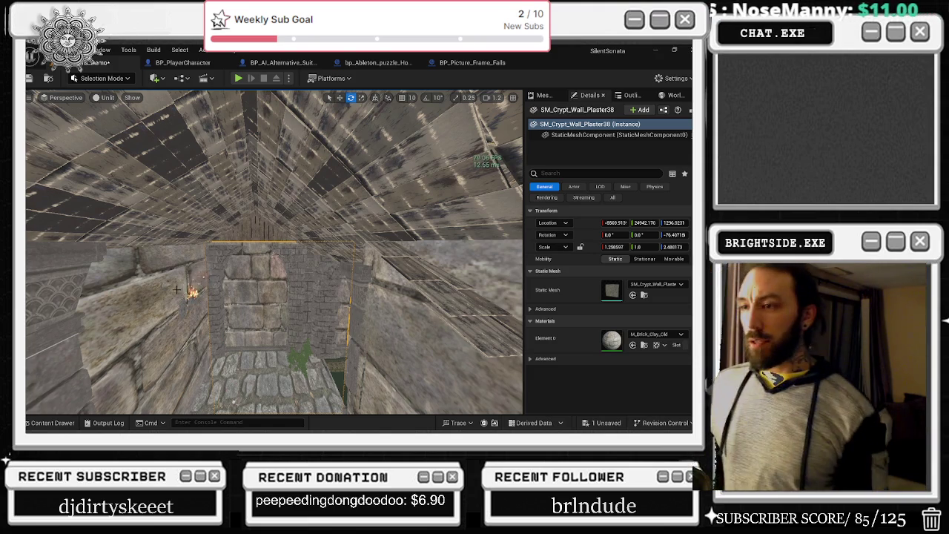
mouse_move(350, 301)
mouse_down()
mouse_move(349, 341)
mouse_move(334, 343)
mouse_move(355, 338)
mouse_move(337, 339)
mouse_move(319, 320)
mouse_up()
click(343, 339)
click(320, 320)
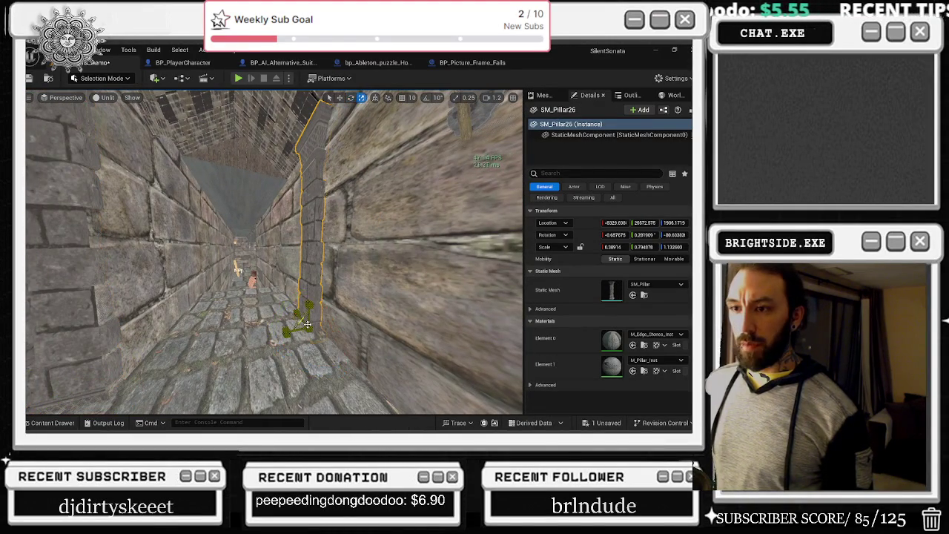
drag(319, 320, 306, 320)
click(196, 244)
mouse_move(197, 245)
mouse_down()
mouse_move(332, 276)
mouse_move(289, 298)
mouse_move(217, 296)
mouse_up()
click(305, 275)
key(f)
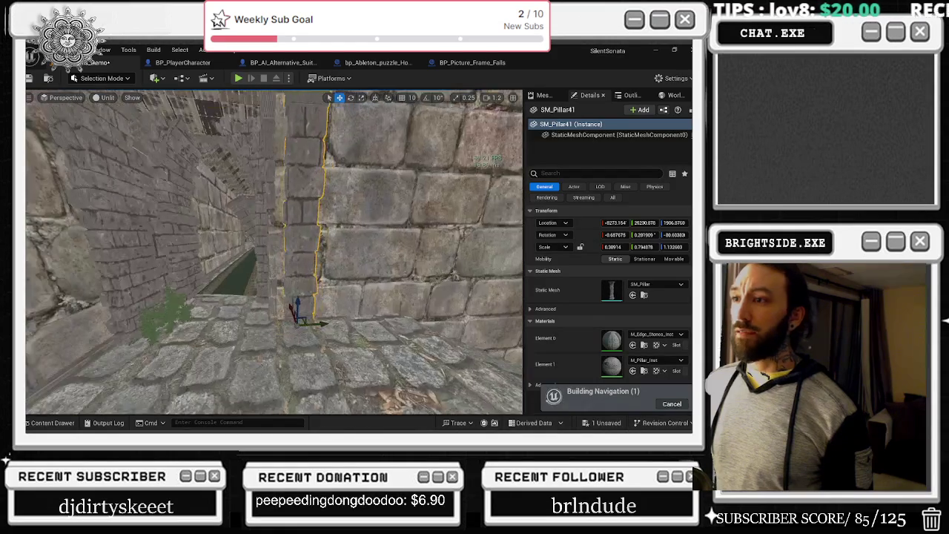
mouse_move(314, 328)
mouse_down()
mouse_move(304, 328)
mouse_move(349, 322)
mouse_move(252, 331)
mouse_move(307, 311)
mouse_move(283, 341)
mouse_up()
key(e)
key(r)
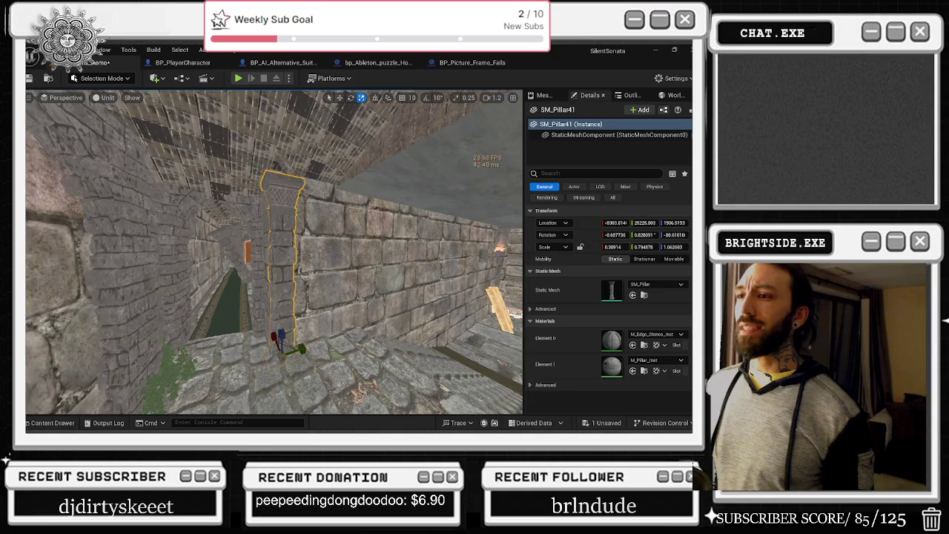
click(356, 313)
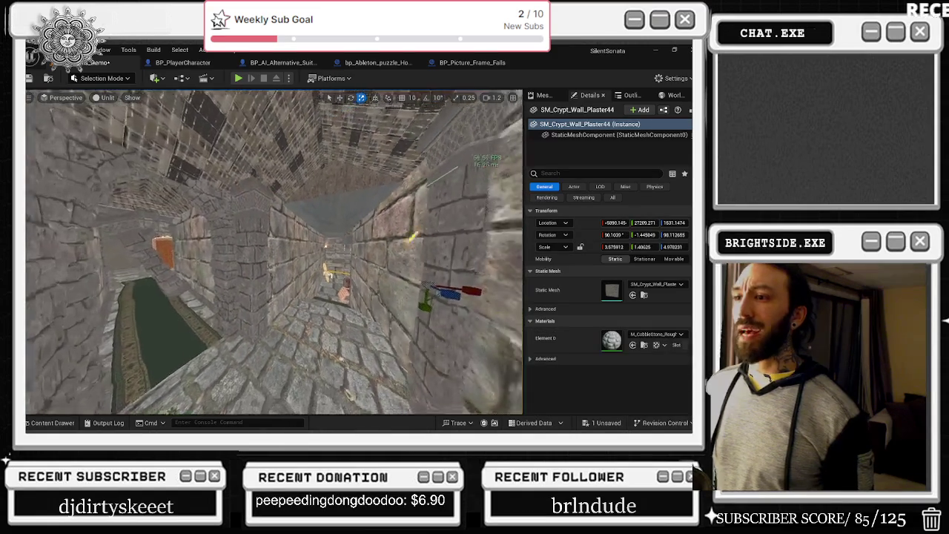
key(w)
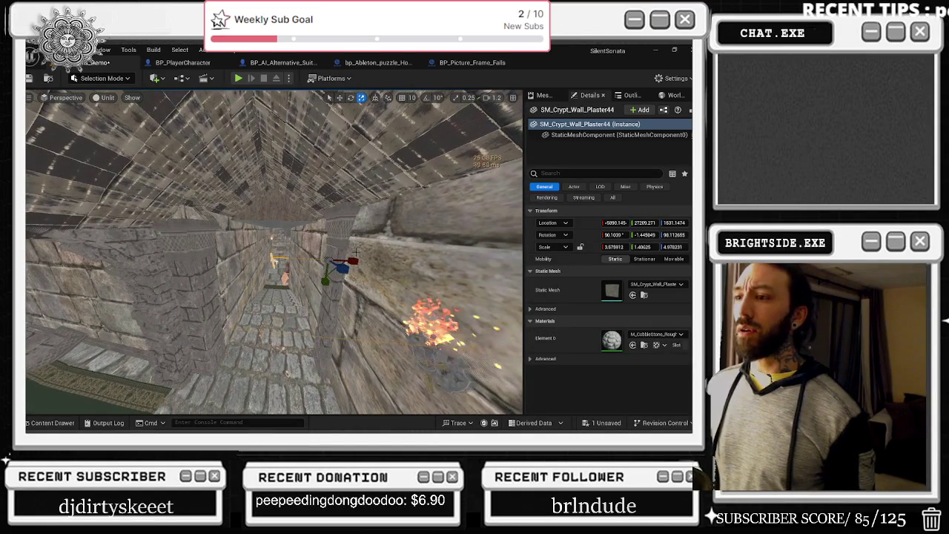
click(330, 326)
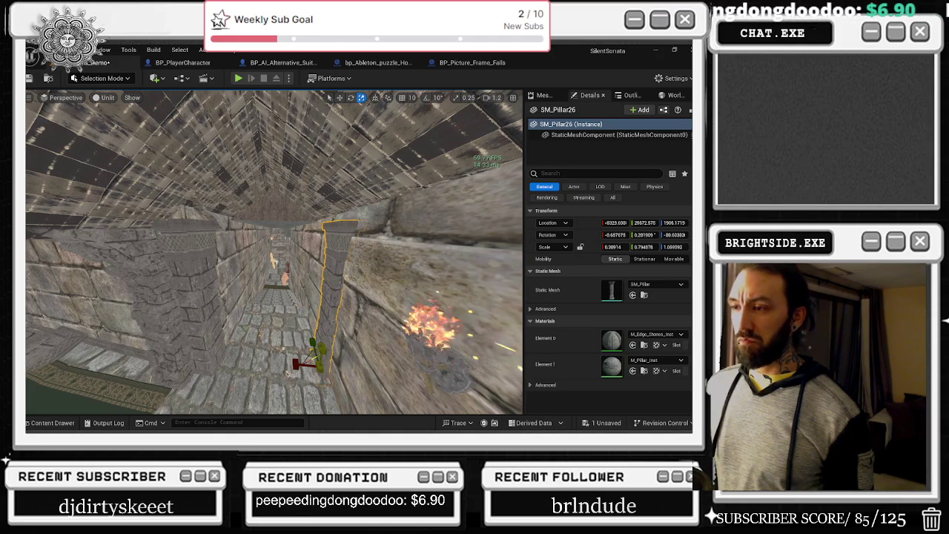
key(f)
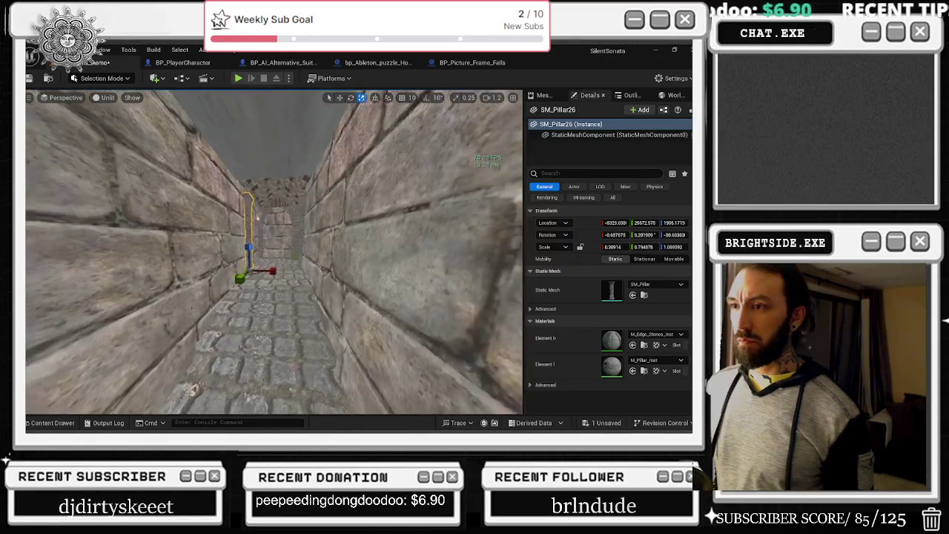
click(276, 317)
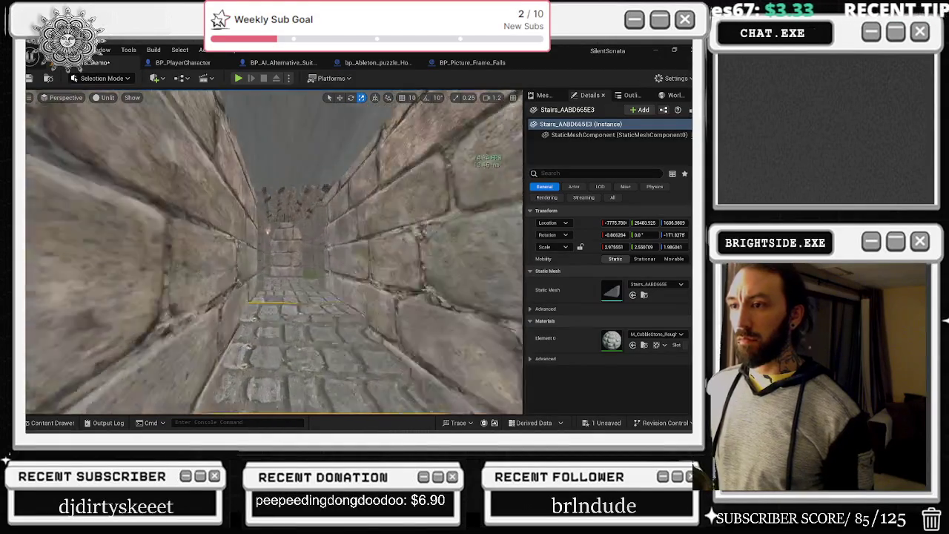
key(w)
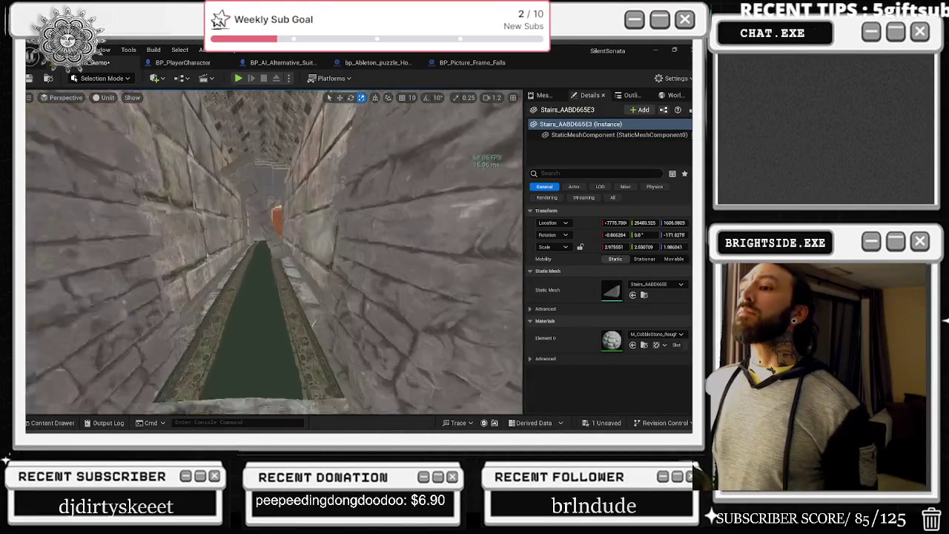
key(w)
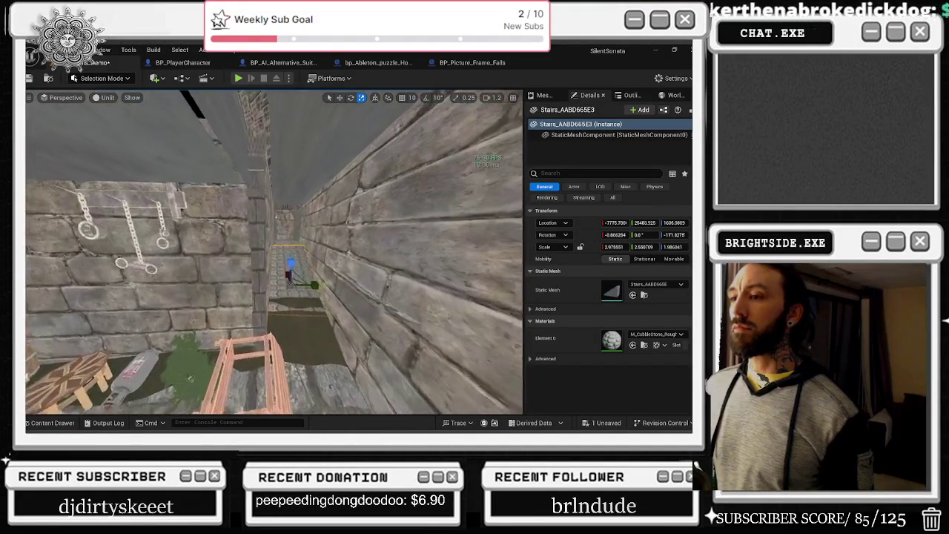
click(280, 315)
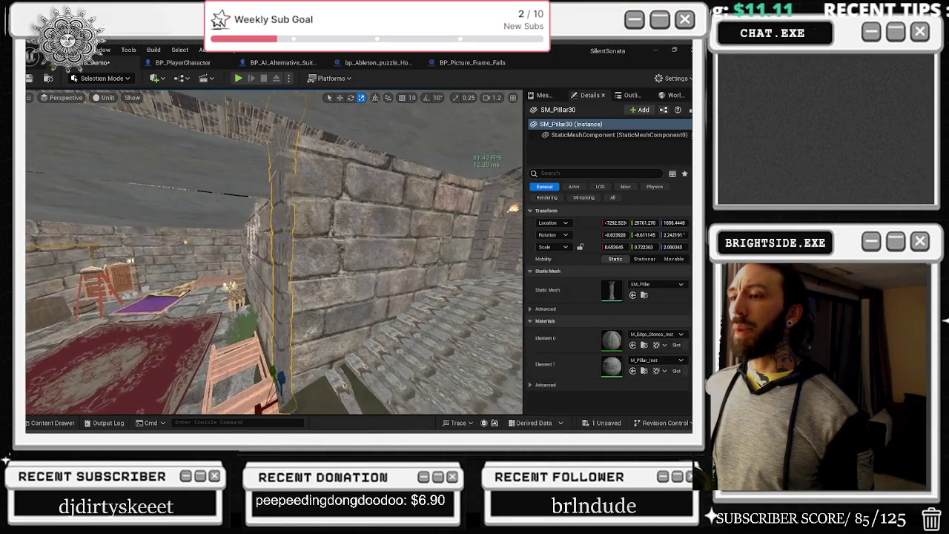
Step: Look around the crypt room and windmill roof, then move toward the corridor pillar
click(285, 191)
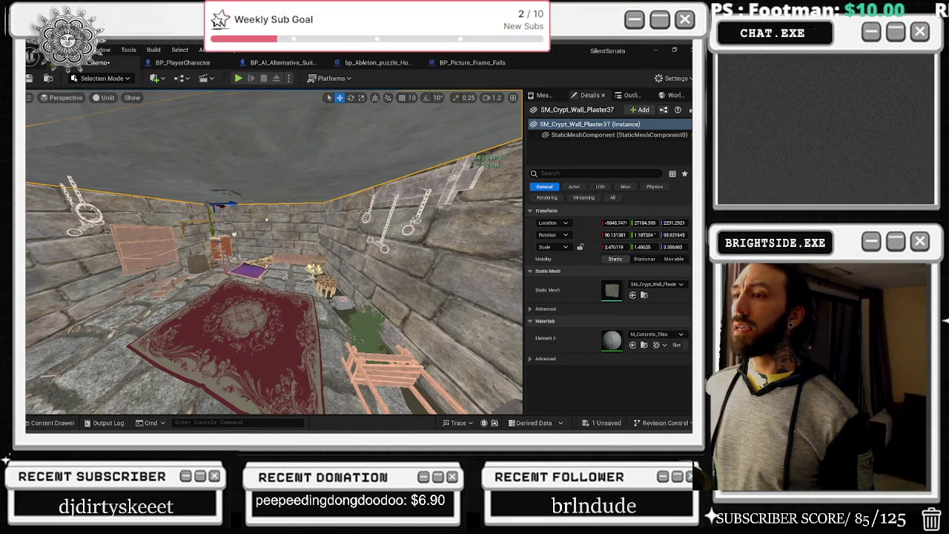
drag(297, 252, 222, 252)
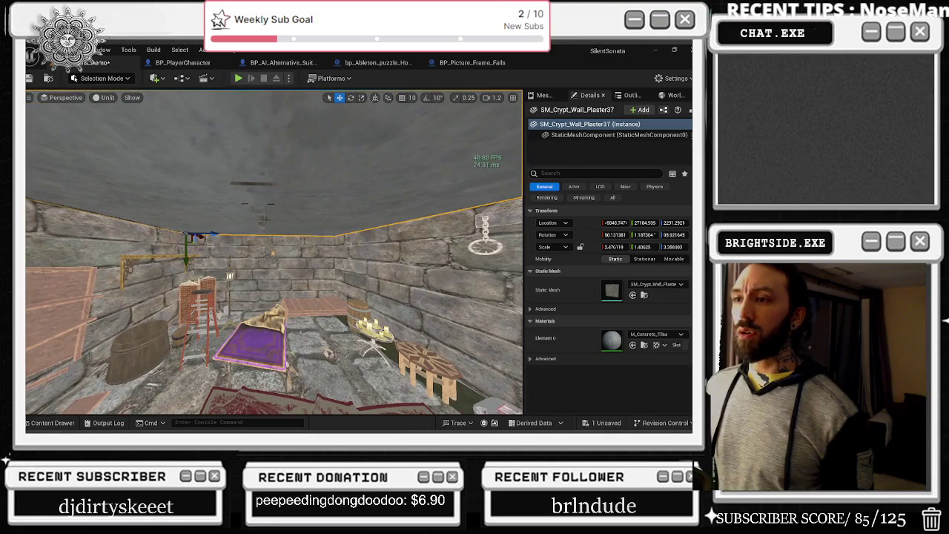
click(266, 217)
key(f)
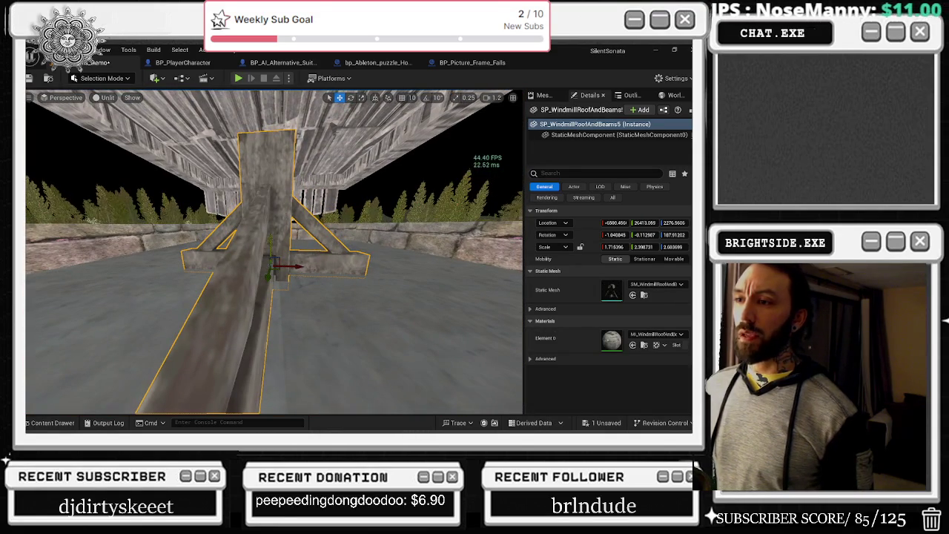
drag(286, 230, 285, 267)
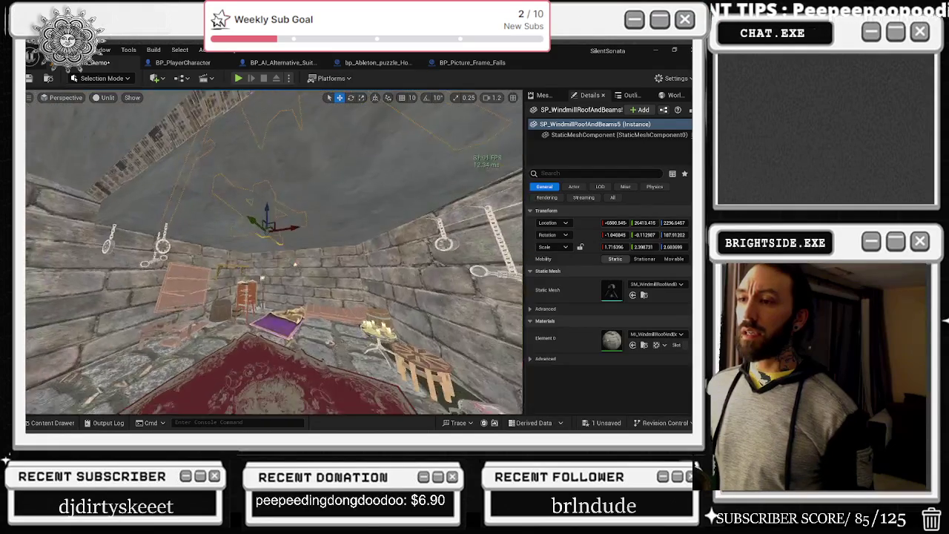
click(277, 260)
mouse_move(277, 259)
mouse_down()
mouse_move(241, 212)
mouse_move(165, 212)
mouse_up()
Step: Alt-drag SM_Pillar28 to create SM_Pillar42 and rotate it to about 7° yaw against the wall
click(290, 245)
drag(289, 245, 349, 245)
mouse_move(239, 331)
mouse_down()
mouse_move(306, 343)
mouse_move(269, 336)
mouse_up()
key(e)
mouse_move(222, 293)
mouse_down()
mouse_move(252, 280)
mouse_move(269, 296)
mouse_up()
Step: Shrink SM_Pillar42's Scale X from 0.8560 to about 0.6254
key(w)
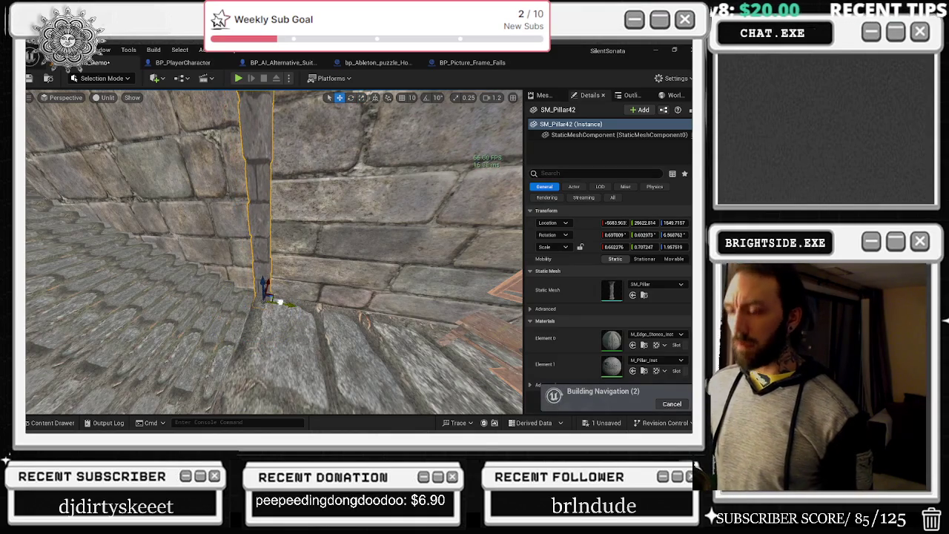
key(r)
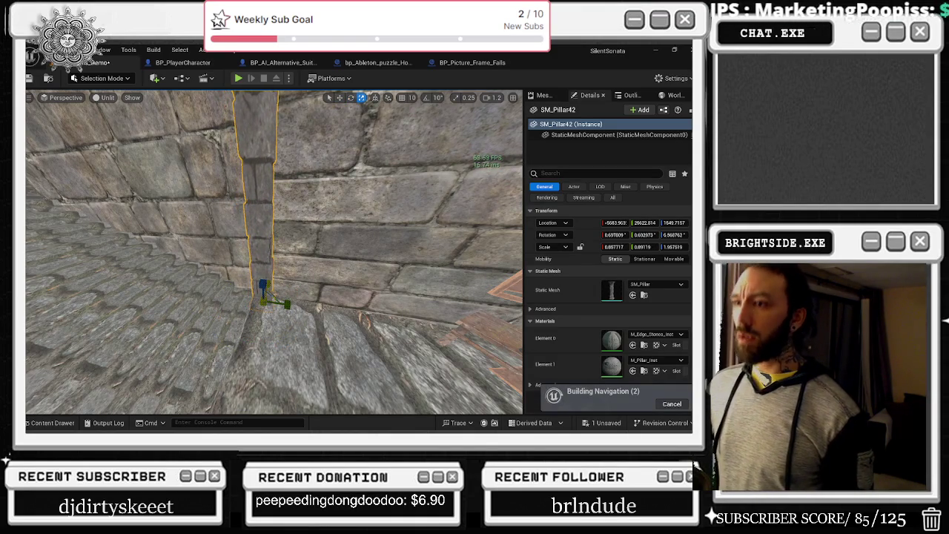
key(w)
drag(280, 303, 338, 293)
key(e)
key(r)
drag(241, 319, 232, 321)
key(w)
Step: Check the slimmer pillar against the wall, then select the phonograph blueprint in the lit room
mouse_move(337, 293)
mouse_down()
mouse_move(290, 321)
mouse_move(276, 359)
mouse_move(356, 414)
mouse_move(326, 393)
mouse_move(348, 386)
mouse_move(260, 308)
mouse_up()
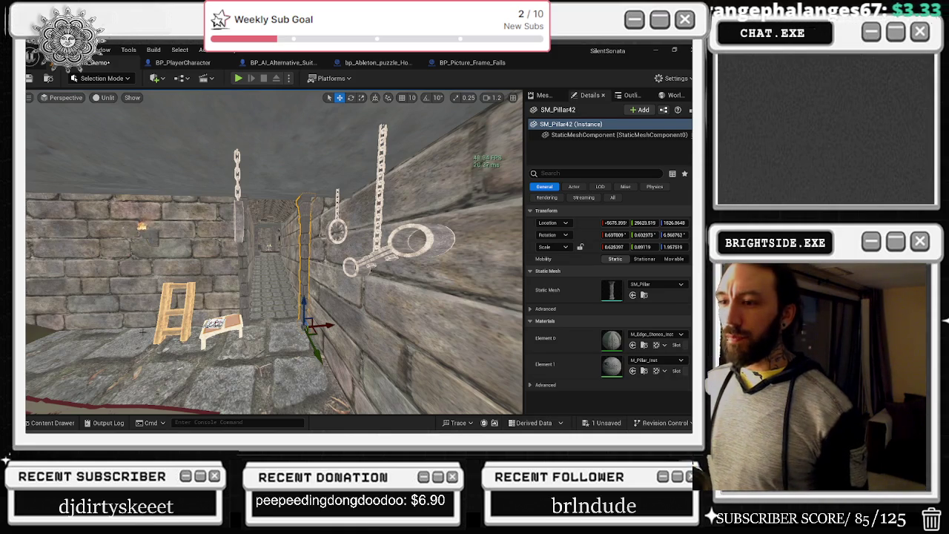
scroll(259, 309, up, 5)
mouse_move(260, 308)
mouse_down()
mouse_move(192, 231)
mouse_move(238, 233)
mouse_up()
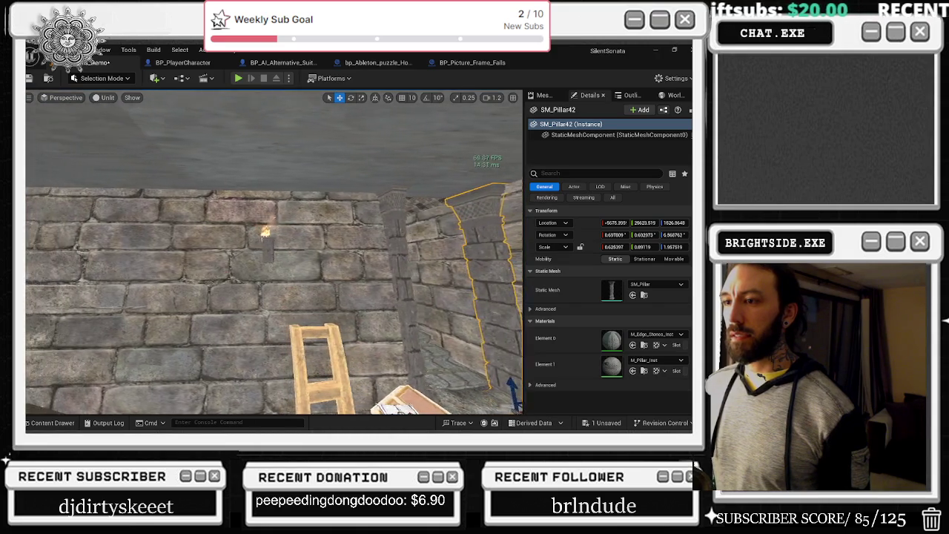
mouse_move(237, 233)
mouse_down()
mouse_move(258, 231)
mouse_move(255, 183)
mouse_move(222, 200)
mouse_move(222, 222)
mouse_move(193, 222)
mouse_up()
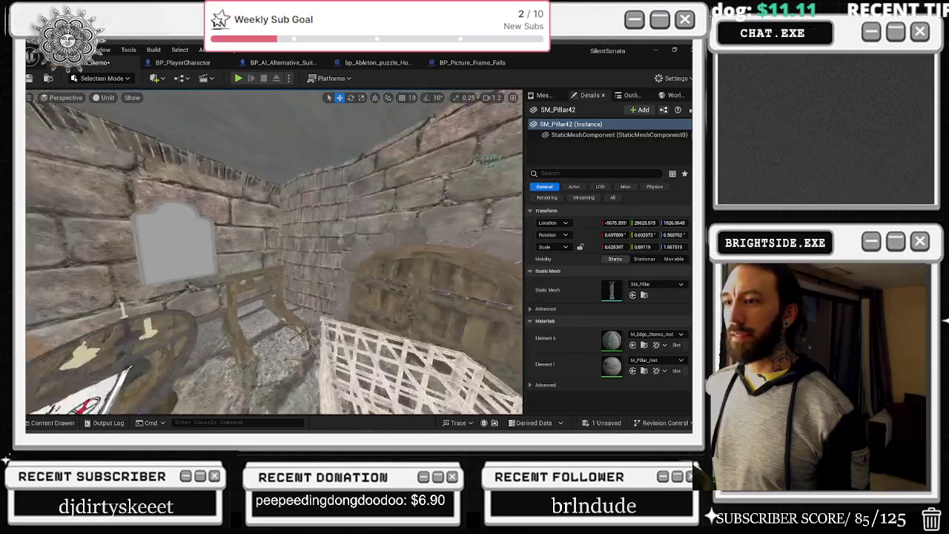
drag(193, 223, 193, 207)
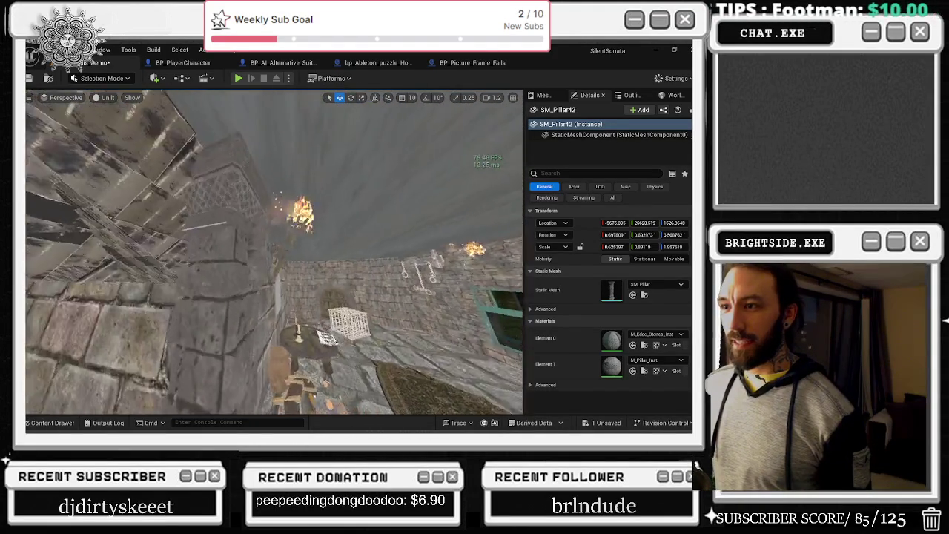
click(303, 220)
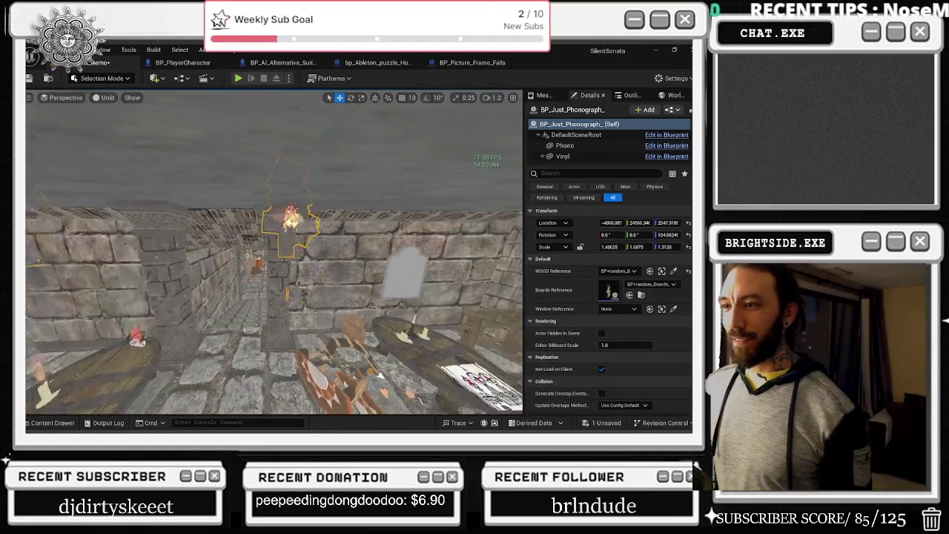
Step: Nudge BP_Just_Phonograph's torch2 along the wall to about 223, 616, 305
click(281, 255)
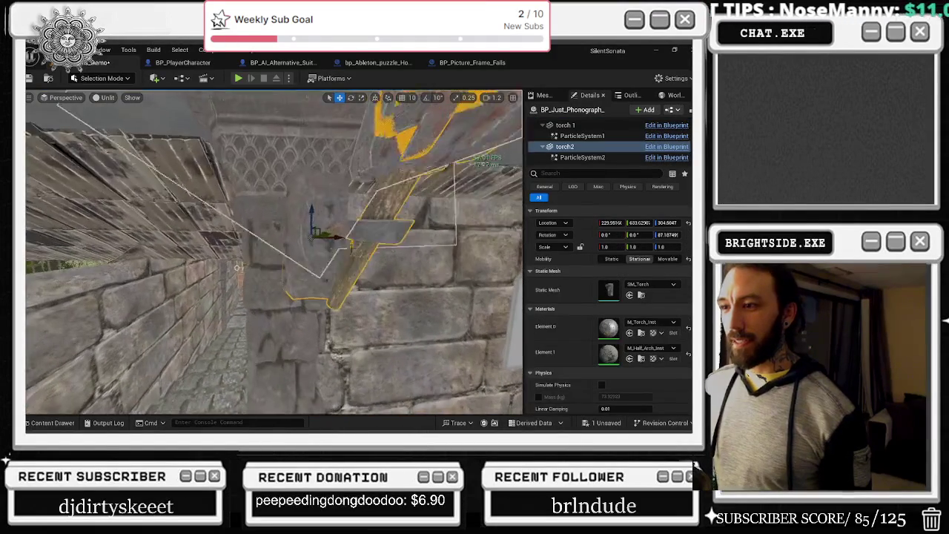
drag(338, 236, 326, 239)
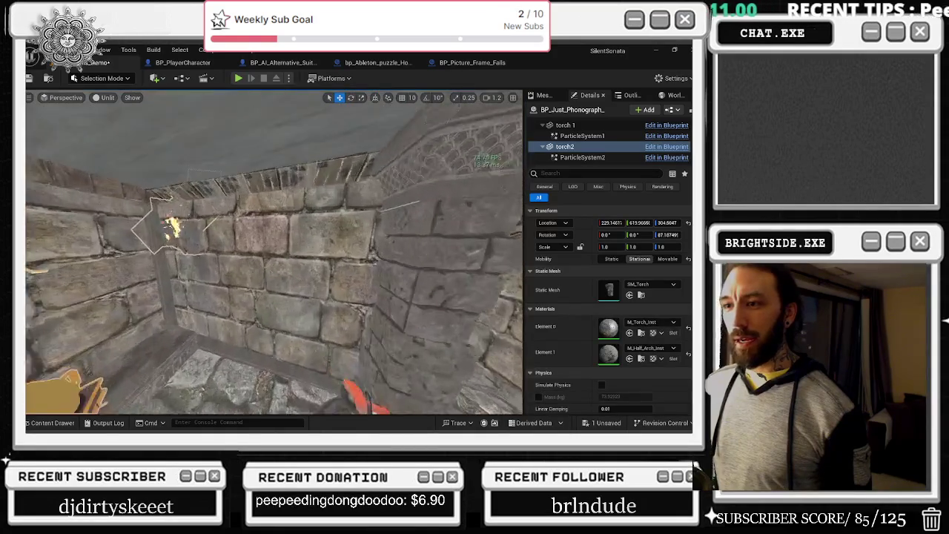
key(w)
key(s)
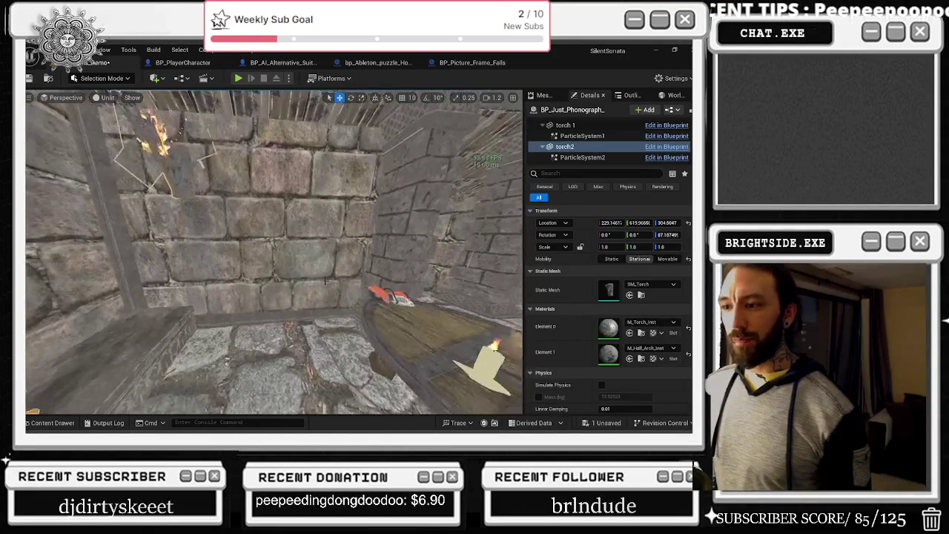
click(324, 316)
Step: Frame the selected wall-floor trim and rotate it slightly
key(f)
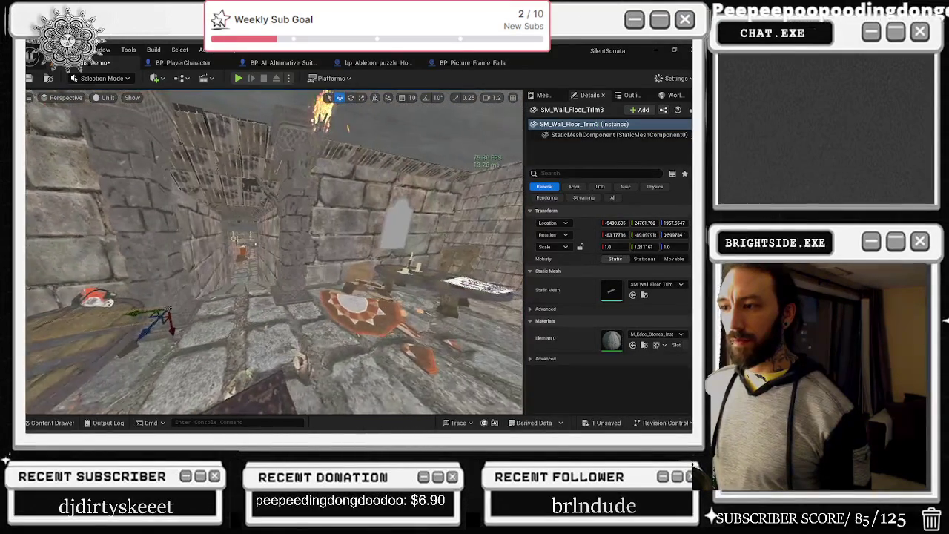
key(e)
drag(326, 271, 371, 260)
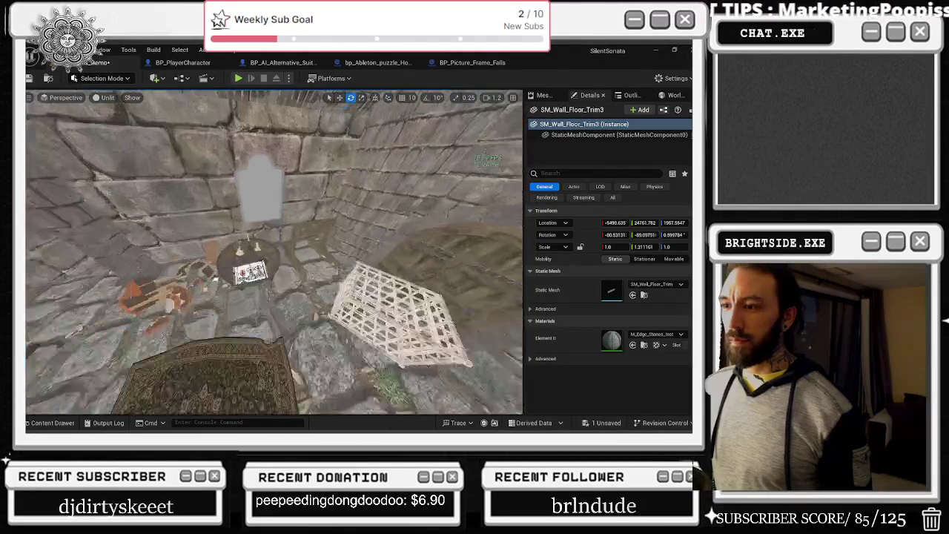
Step: Place a copy, SM_Wall_Floor_Trim8, along the wall and scale it to about 1.63 × 5.66 × 0.59
click(348, 194)
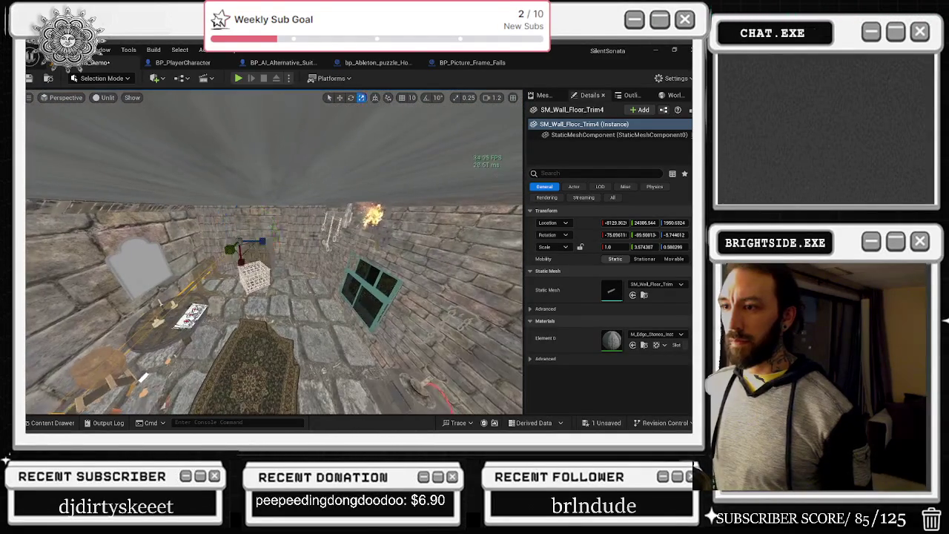
drag(267, 242, 315, 251)
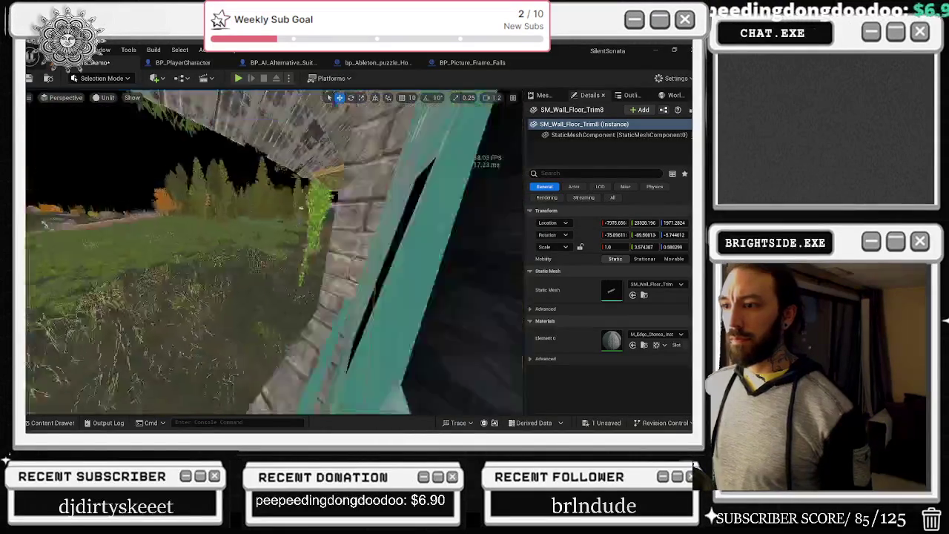
key(e)
mouse_move(79, 243)
mouse_down()
mouse_move(95, 235)
mouse_move(109, 255)
mouse_move(170, 222)
mouse_move(244, 222)
mouse_up()
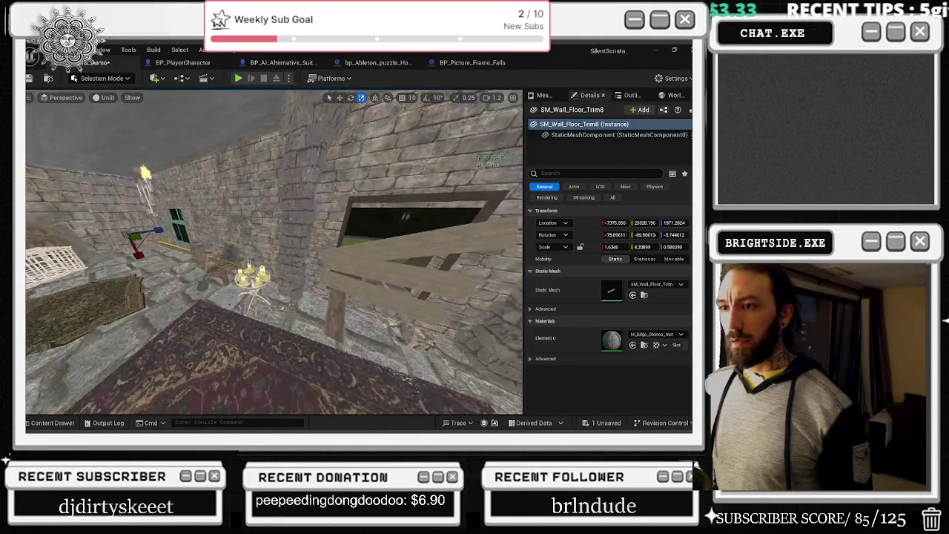
drag(651, 246, 675, 246)
Step: Fly along the brick wall and look down the stone corridor toward the arched door
drag(244, 223, 215, 222)
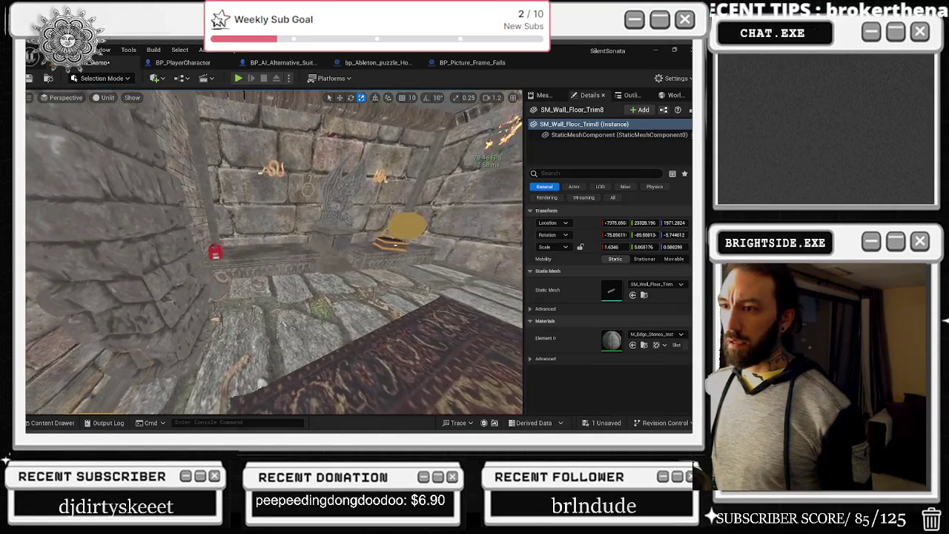
drag(267, 252, 311, 252)
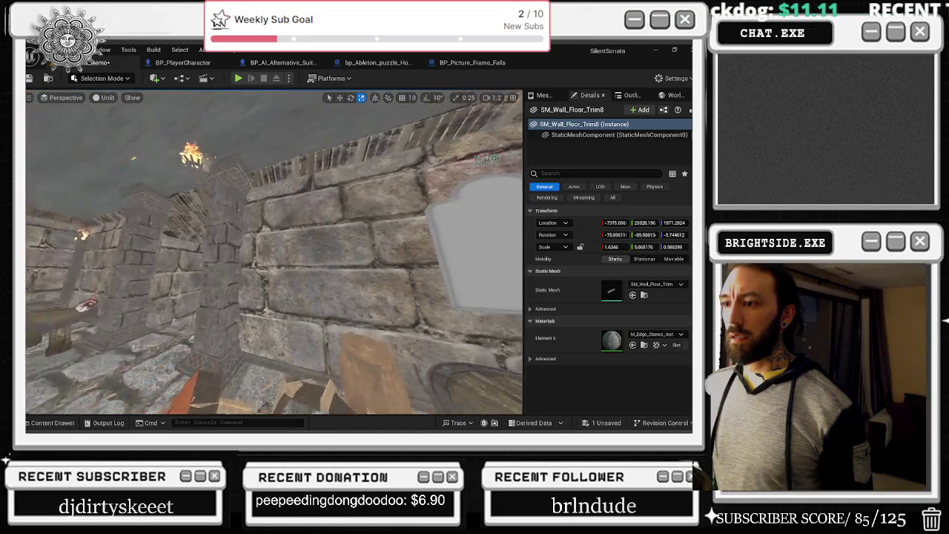
drag(311, 252, 300, 252)
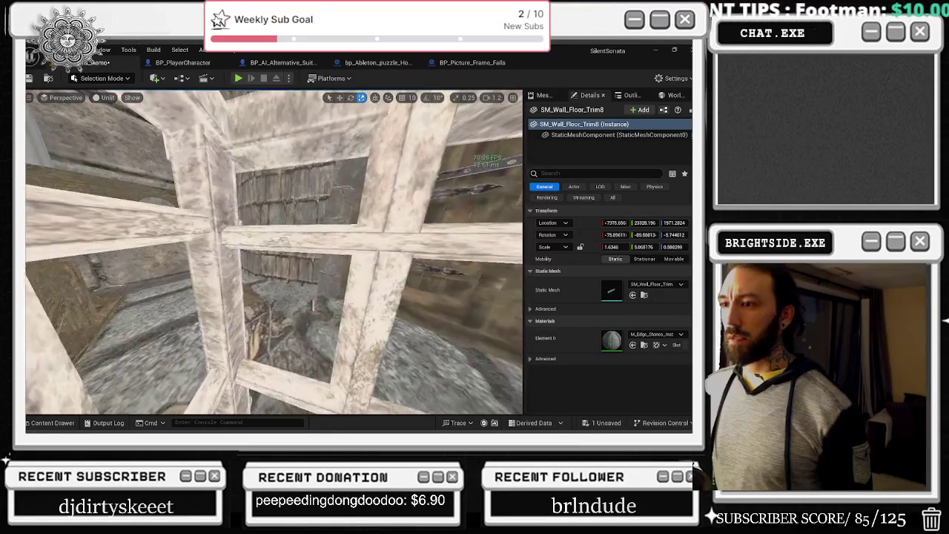
drag(300, 253, 319, 252)
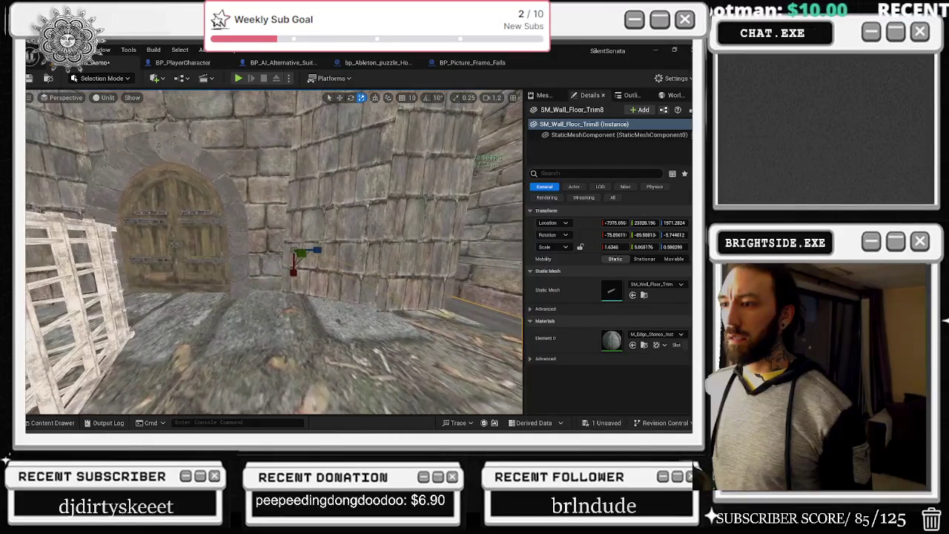
Step: Move plaster panel SM_Crypt_Wall_Plaster28 into position in the chained corner
click(397, 242)
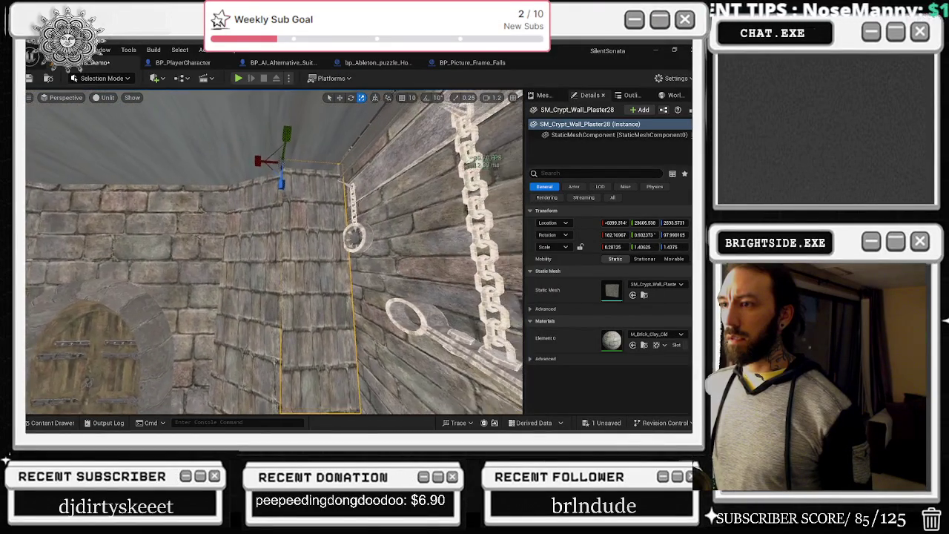
mouse_move(381, 176)
mouse_down()
mouse_move(398, 159)
mouse_move(380, 176)
mouse_up()
key(w)
drag(321, 149, 316, 148)
drag(296, 222, 267, 237)
mouse_move(251, 111)
mouse_down()
mouse_move(237, 193)
mouse_move(245, 215)
mouse_move(259, 200)
mouse_up()
key(ctrl+z)
drag(249, 145, 254, 148)
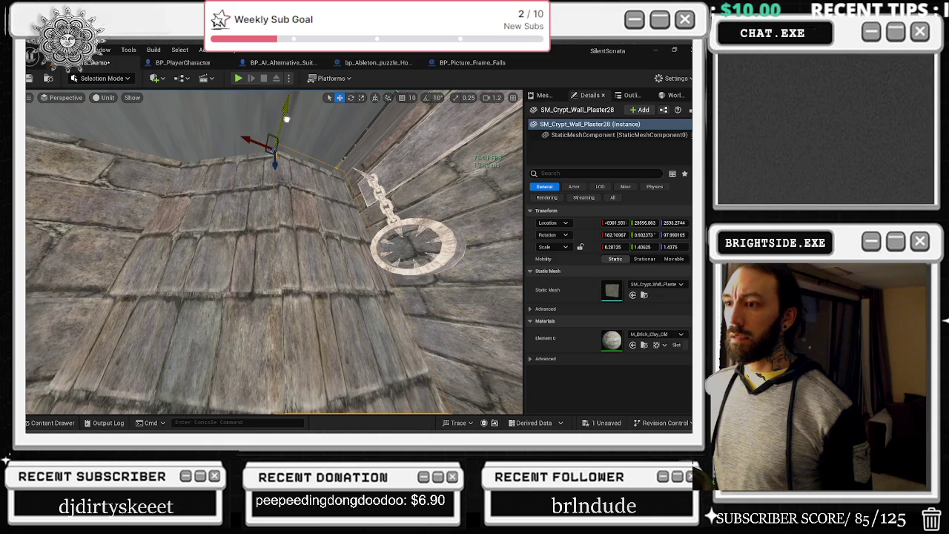
drag(293, 118, 295, 119)
Step: Tilt the plaster panel slightly and nudge it along one axis
key(e)
drag(335, 195, 333, 201)
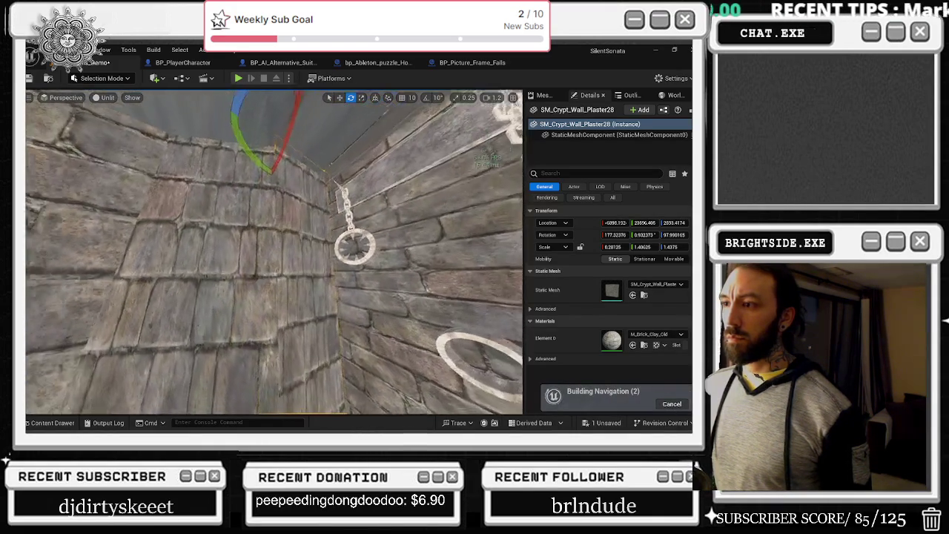
drag(274, 252, 333, 253)
key(r)
key(w)
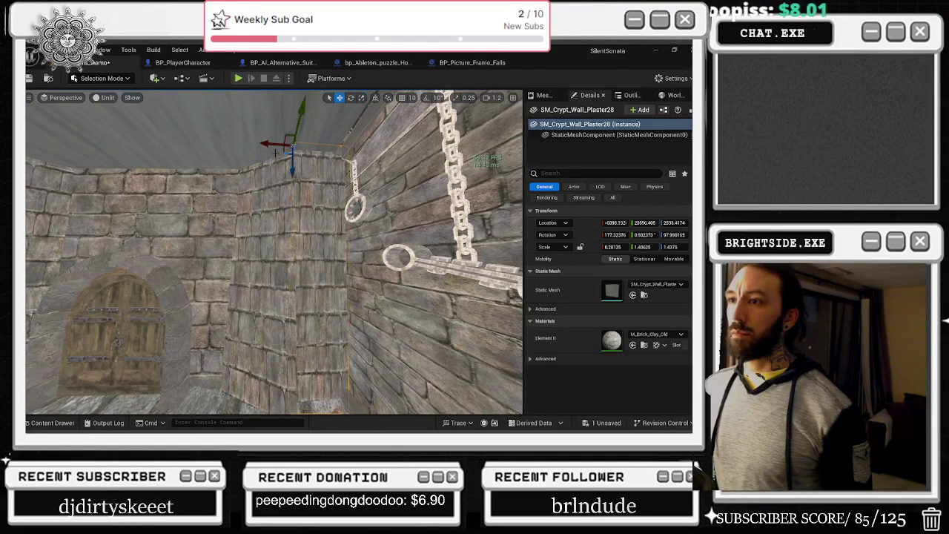
mouse_move(275, 145)
mouse_down()
mouse_move(282, 152)
mouse_move(260, 170)
mouse_up()
Step: Rotate and shift the neighbouring panel SM_Crypt_Wall_Plaster27 to fit the corner
click(260, 169)
key(e)
drag(253, 111, 208, 147)
mouse_move(272, 132)
mouse_down()
mouse_move(226, 141)
mouse_move(211, 117)
mouse_move(192, 156)
mouse_move(200, 155)
mouse_up()
drag(300, 190, 309, 199)
drag(275, 252, 255, 247)
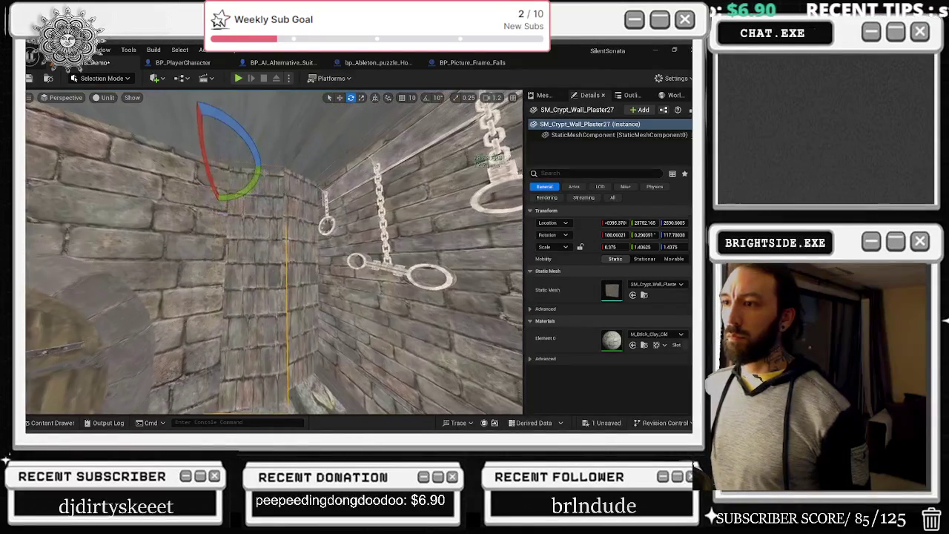
key(r)
mouse_move(205, 160)
mouse_down()
mouse_move(236, 122)
mouse_move(263, 199)
mouse_move(306, 204)
mouse_move(272, 200)
mouse_up()
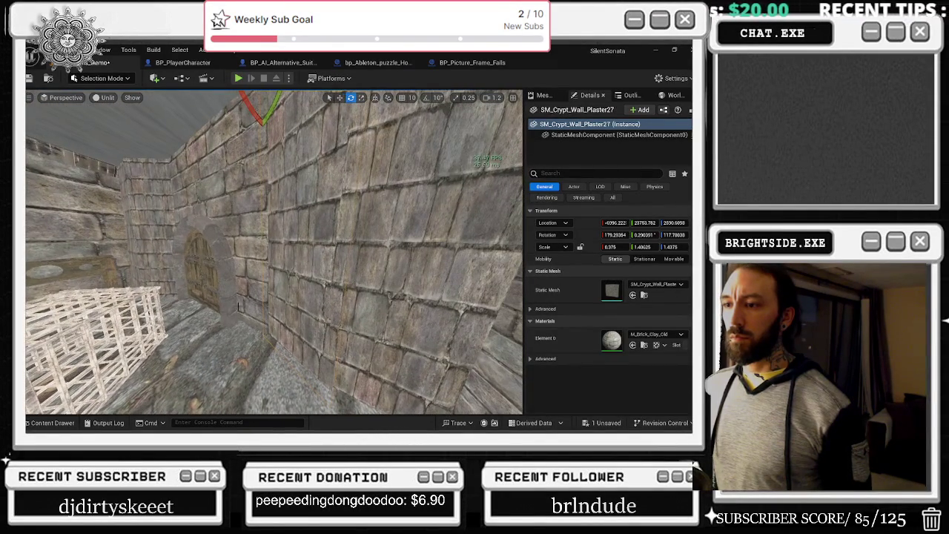
Step: Select BP_Dungeon_Doorway and look toward the arched doorway
click(198, 252)
mouse_move(198, 252)
mouse_down()
mouse_move(201, 226)
mouse_move(239, 284)
mouse_move(192, 294)
mouse_move(194, 320)
mouse_up()
key(w)
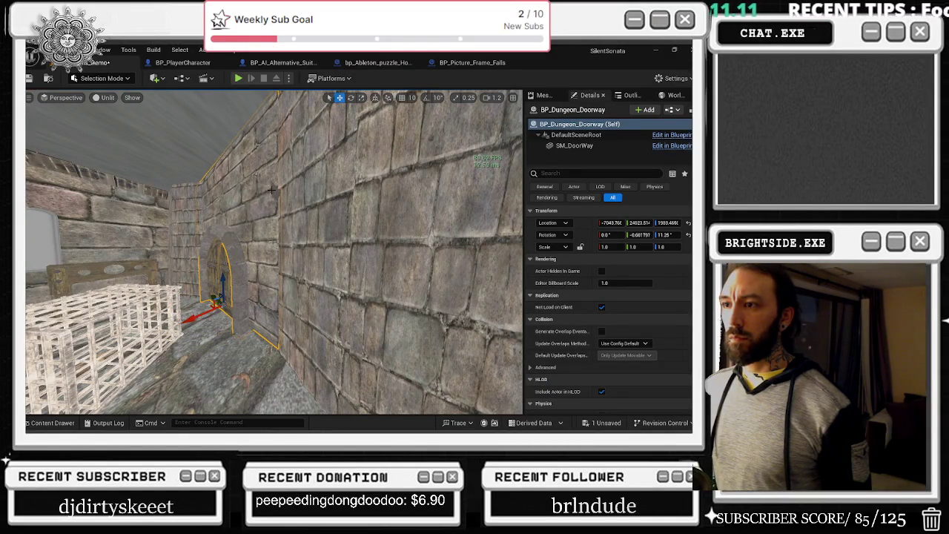
Step: Rotate SM_Pillar20 by the arched door slightly, to about -54.46°, 1.12°, 20.28°
click(272, 190)
key(f)
key(e)
mouse_move(303, 265)
mouse_down()
mouse_move(252, 255)
mouse_move(281, 234)
mouse_up()
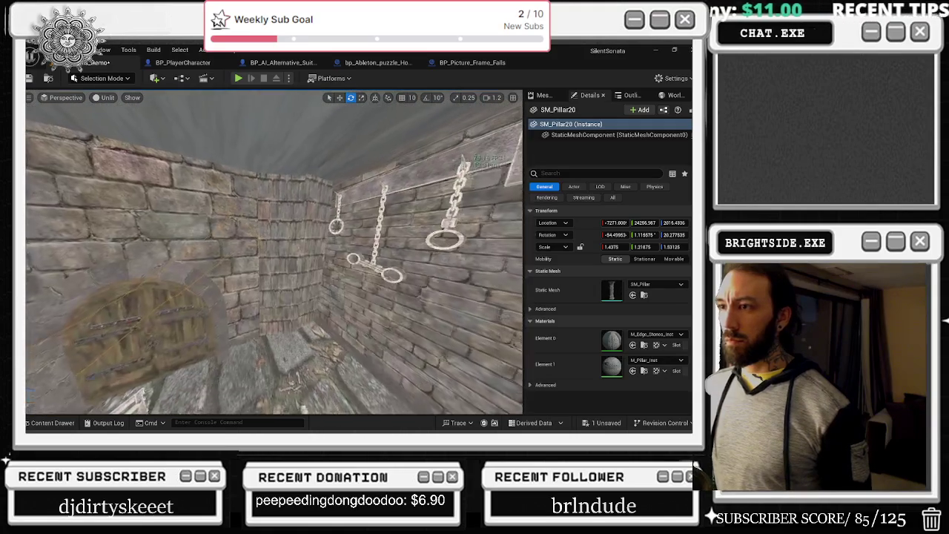
click(280, 257)
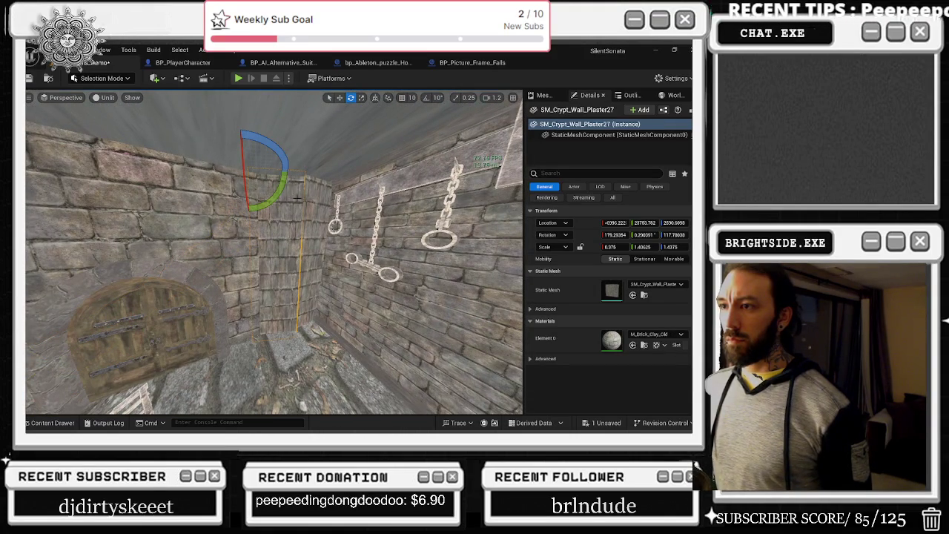
Step: Shift the plaster panel in the cage room left and rotate it slightly
click(320, 192)
mouse_move(311, 279)
mouse_down()
mouse_move(265, 126)
mouse_move(221, 143)
mouse_up()
click(221, 143)
key(w)
key(r)
key(w)
mouse_move(216, 148)
mouse_down()
mouse_move(201, 143)
mouse_move(245, 158)
mouse_move(199, 137)
mouse_move(148, 148)
mouse_move(242, 161)
mouse_move(197, 165)
mouse_move(252, 179)
mouse_up()
key(e)
key(w)
key(e)
drag(256, 135, 204, 115)
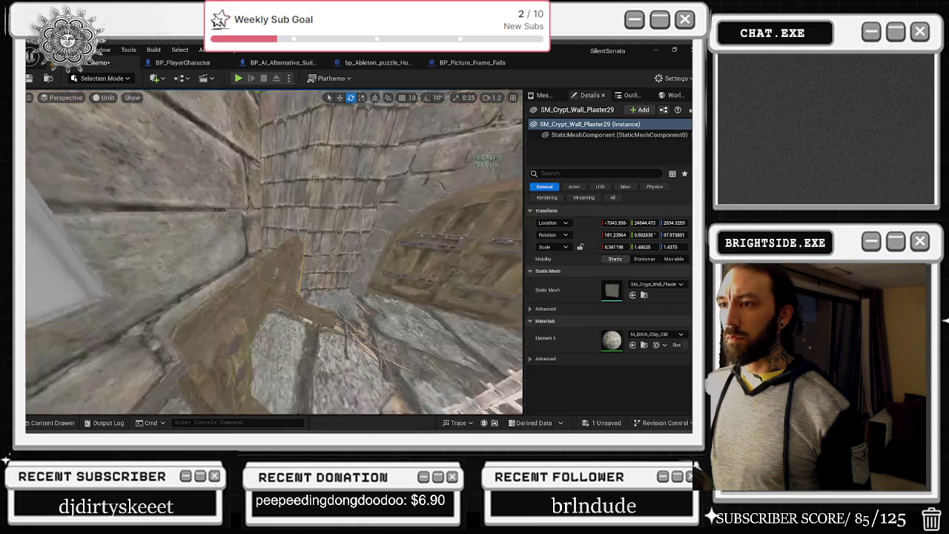
Step: Frame the dungeon doorway and select the nearby plaster wall panel
click(280, 191)
drag(280, 191, 244, 194)
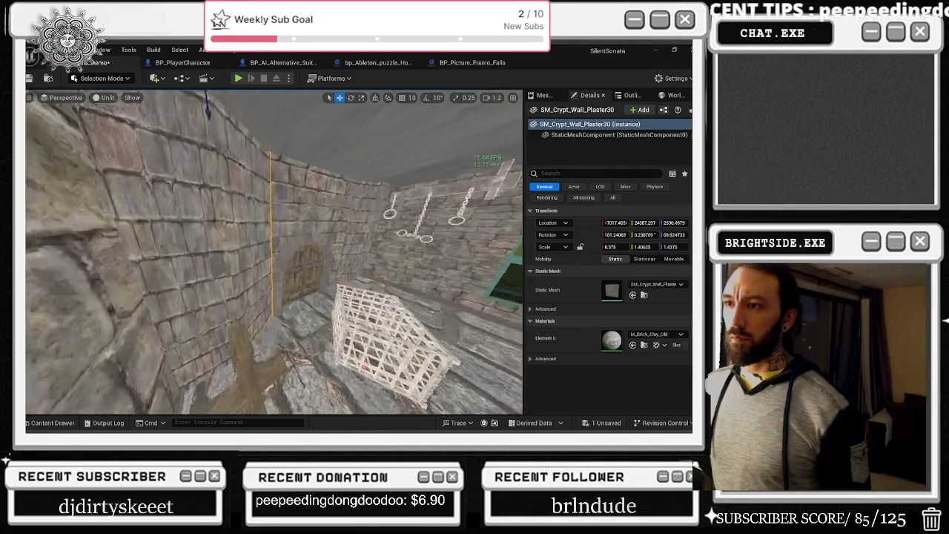
click(335, 178)
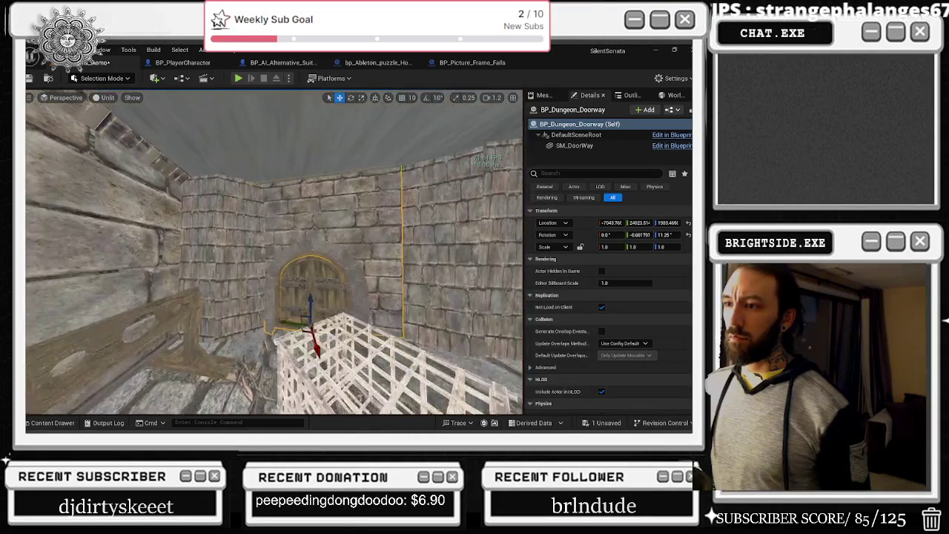
key(f)
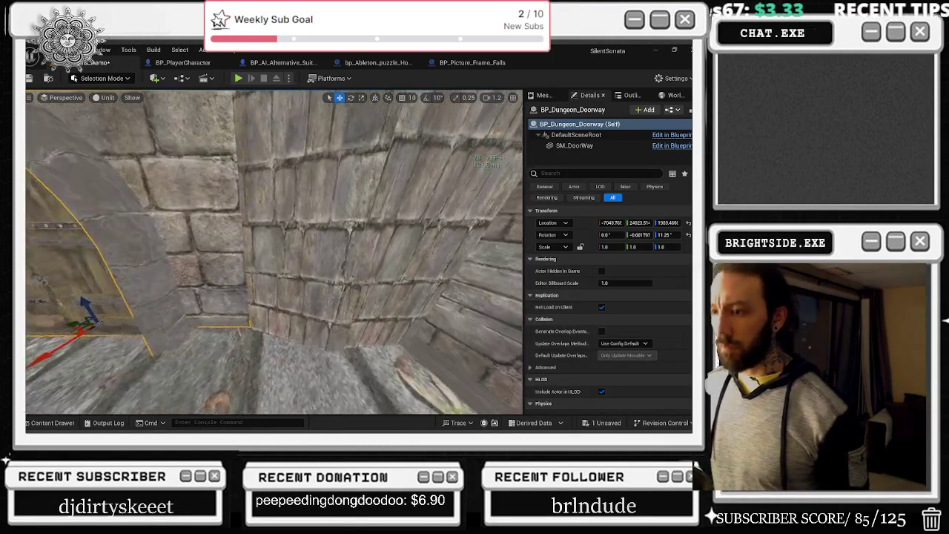
click(303, 208)
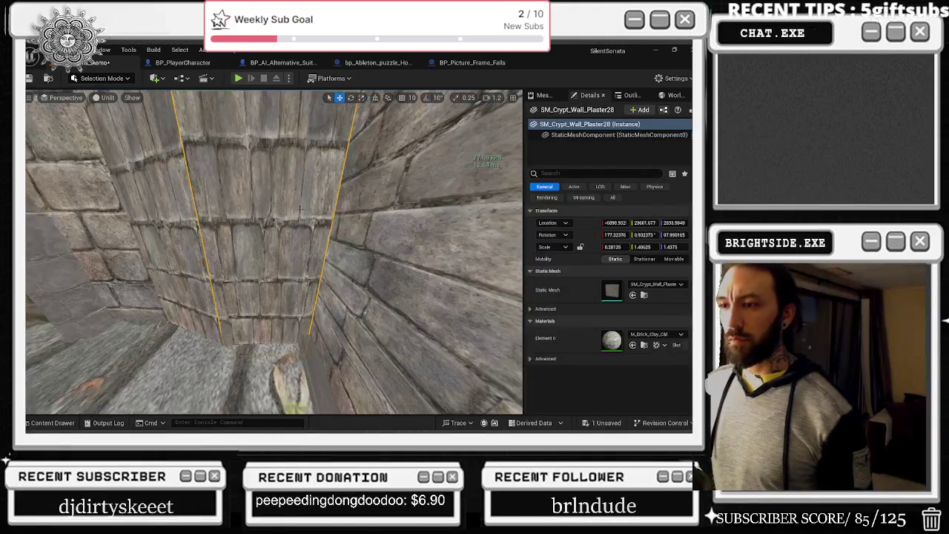
Step: Turn on lit shading and adjust the corner plaster panel's position and width
key(alt+4)
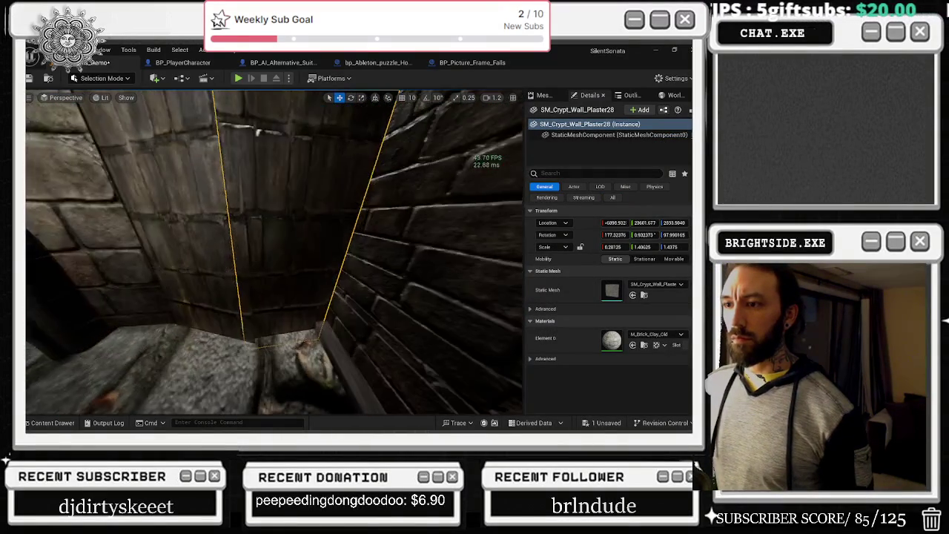
mouse_move(274, 253)
mouse_down()
mouse_move(275, 193)
mouse_move(256, 178)
mouse_up()
key(e)
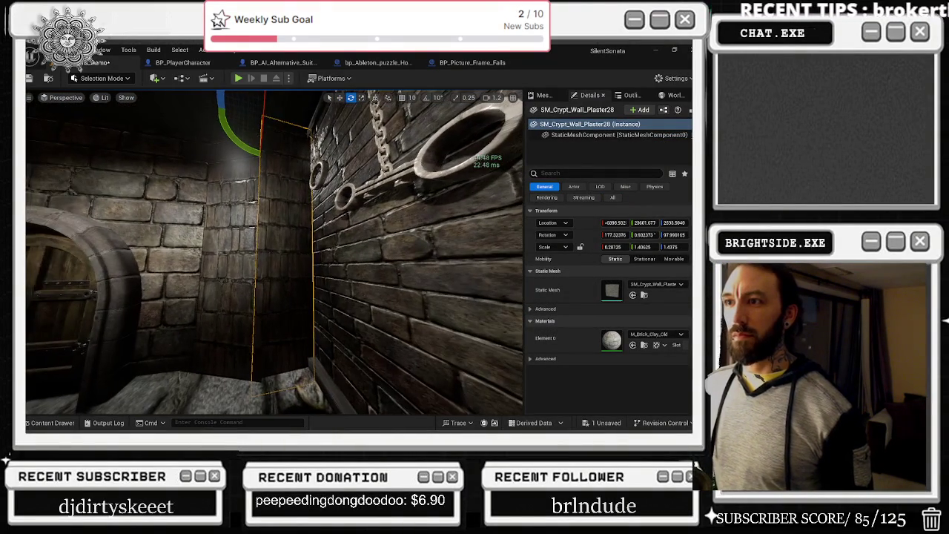
key(Delete)
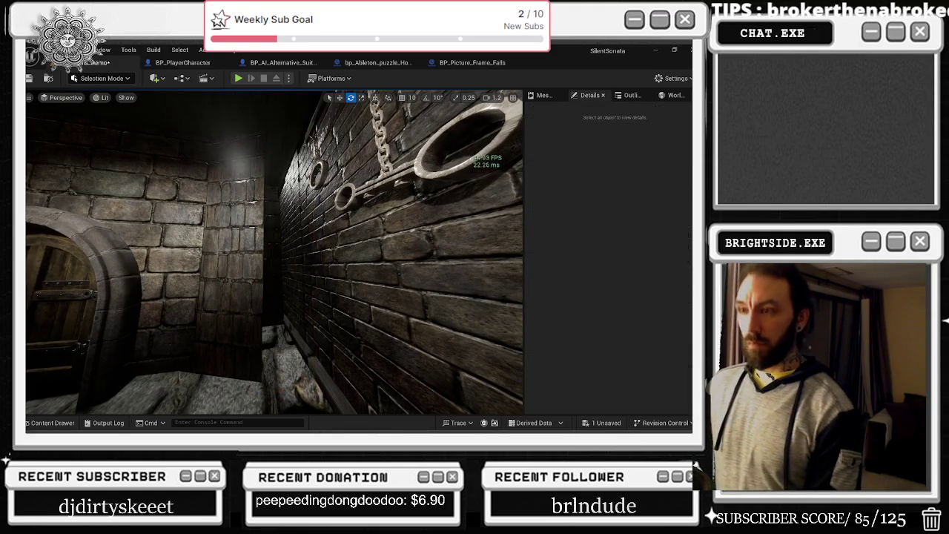
key(ctrl+z)
mouse_move(256, 178)
mouse_down()
mouse_move(222, 189)
mouse_move(214, 179)
mouse_move(250, 160)
mouse_move(219, 152)
mouse_up()
key(r)
key(w)
key(r)
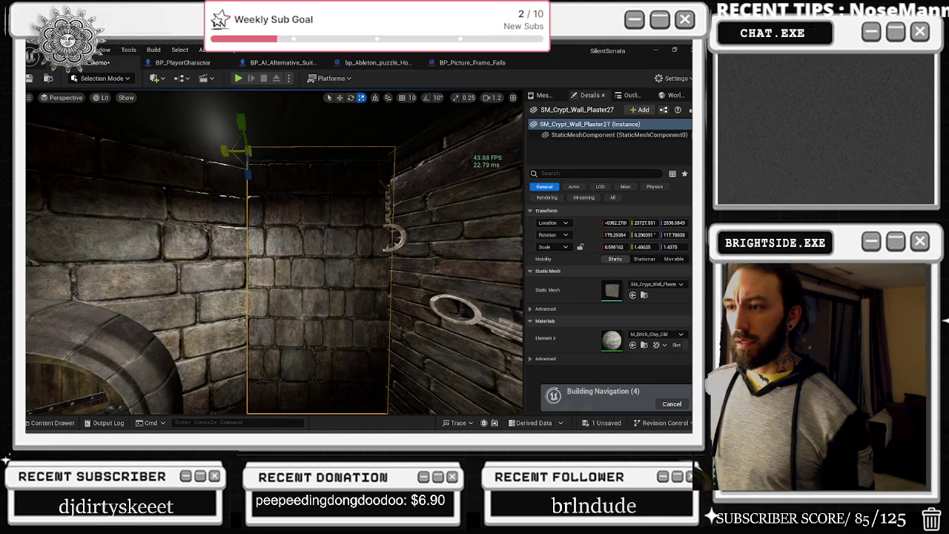
Step: Return to unlit shading and turn SM_Crypt_Wall_Plaster27's yaw from about 118° to under 100°
mouse_move(275, 252)
mouse_down()
mouse_move(178, 252)
mouse_move(193, 223)
mouse_move(326, 263)
mouse_move(275, 255)
mouse_move(268, 163)
mouse_move(232, 181)
mouse_move(244, 149)
mouse_move(245, 223)
mouse_move(245, 148)
mouse_move(245, 185)
mouse_move(313, 204)
mouse_up()
key(alt+3)
key(w)
key(e)
key(alt+Tab)
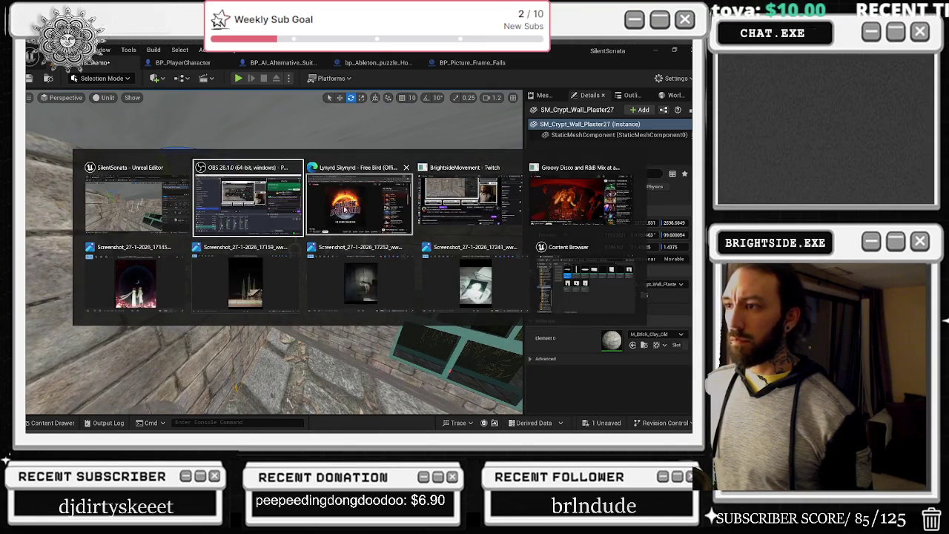
Step: Switch to the Edge window showing Holy Diver on YouTube and maximize it
key(alt+Tab)
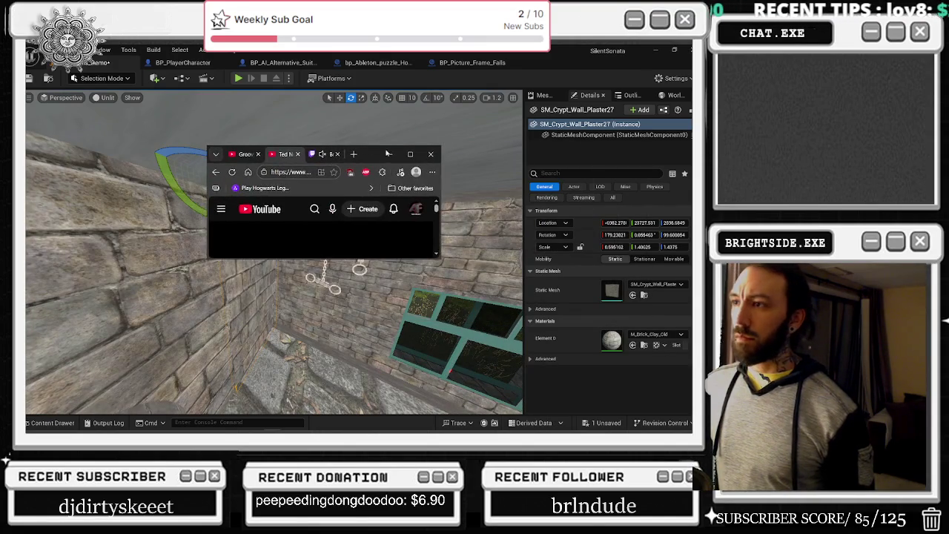
key(super+Up)
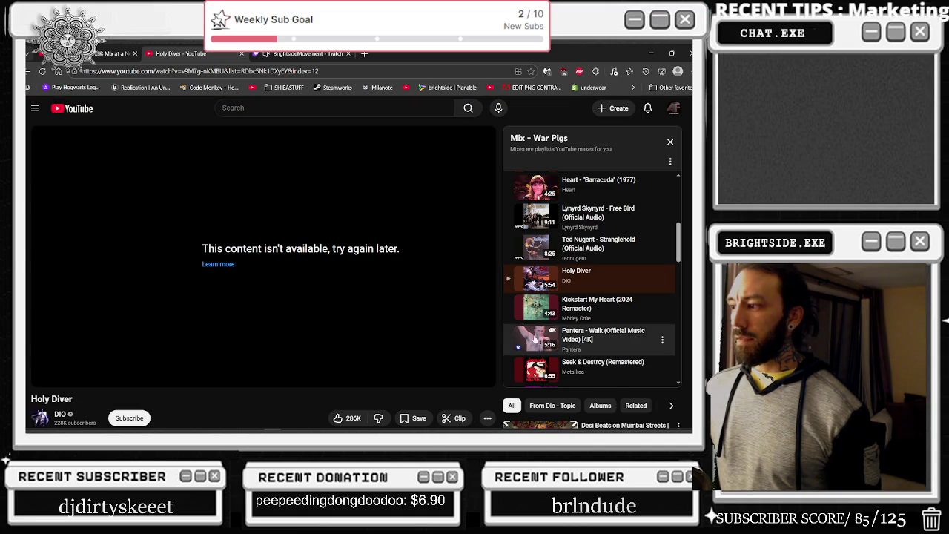
Step: Search YouTube for 'system of a down suit p'
click(83, 110)
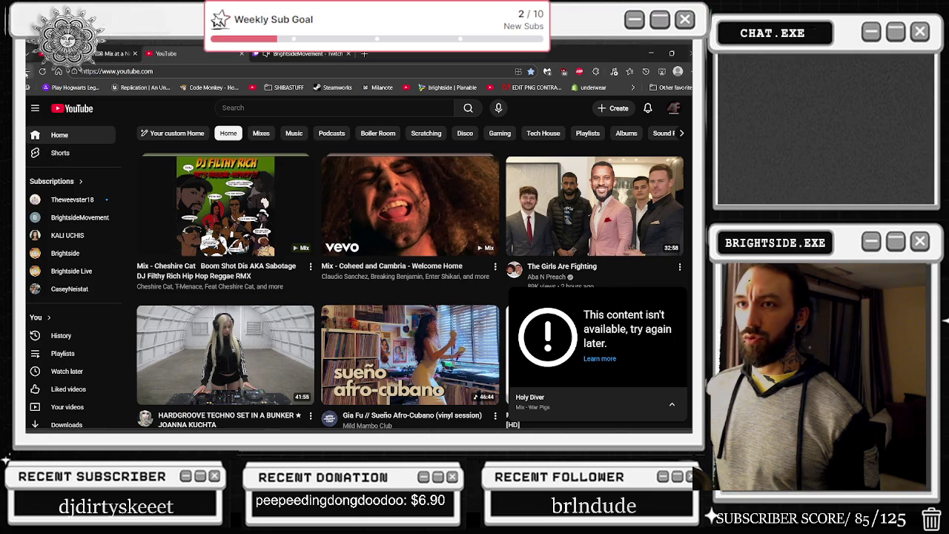
click(597, 334)
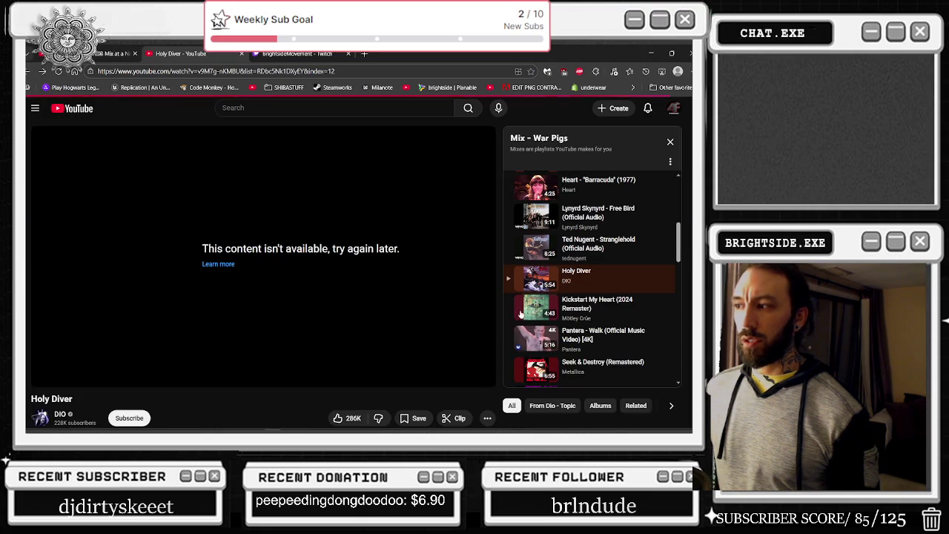
click(250, 108)
text(ww)
key(BackSpace)
key(BackSpace)
text(system of a down)
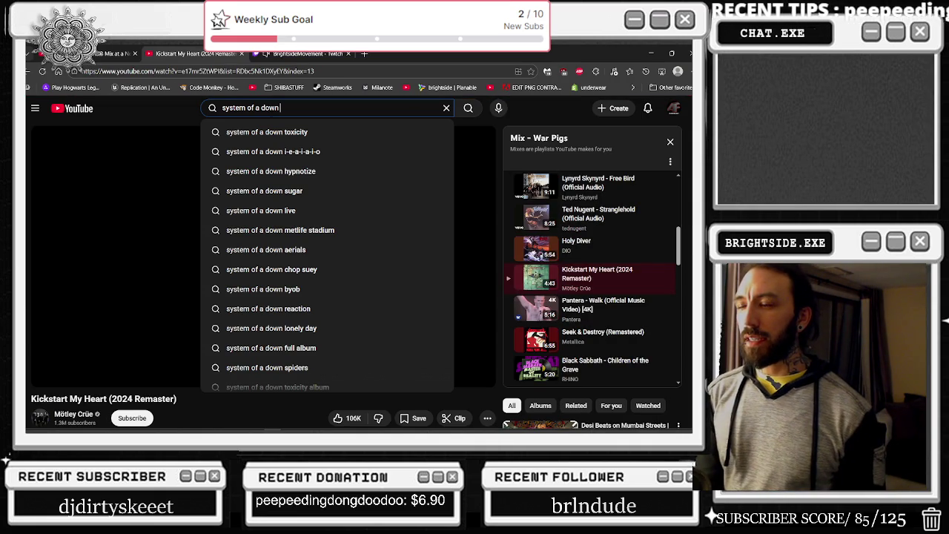
text( sui)
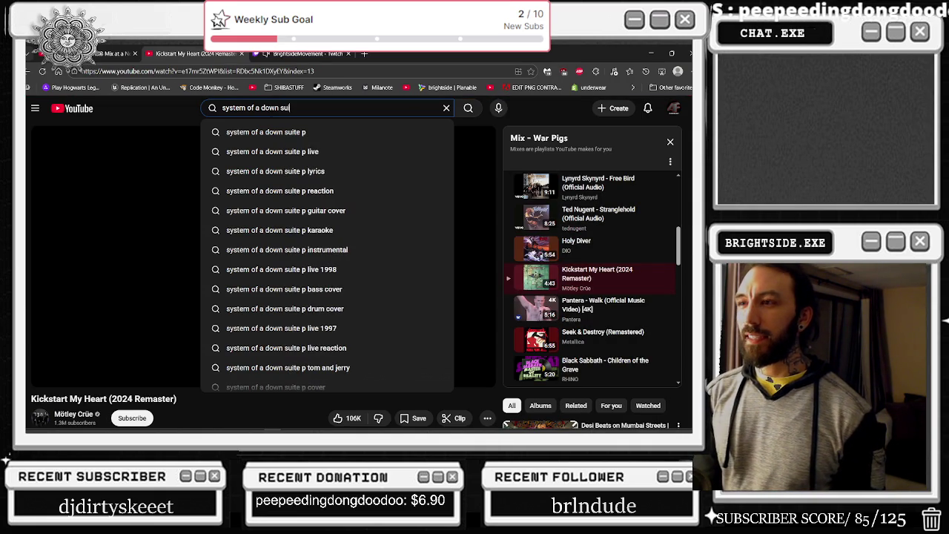
text(t p)
key(Return)
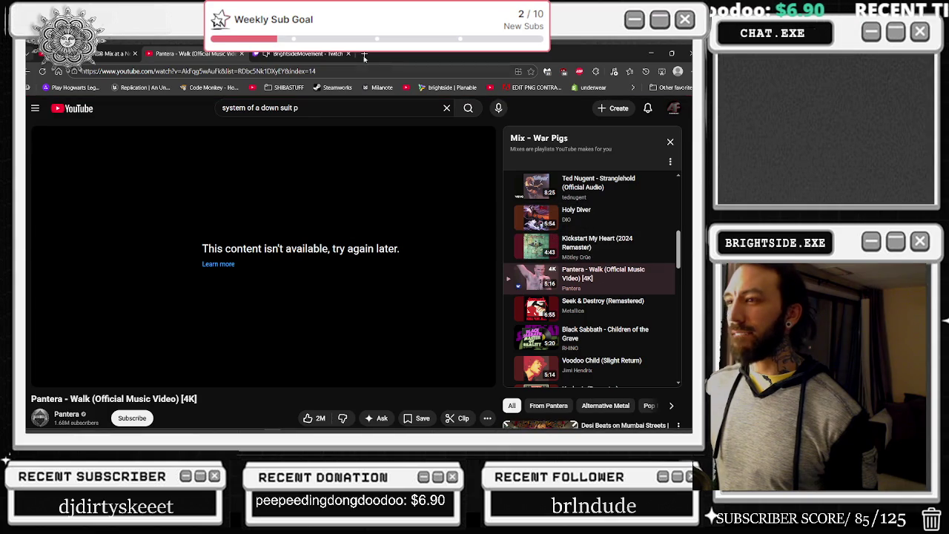
Step: Open the Suite-Pee video, reload the page, then pause and resume playback
click(465, 113)
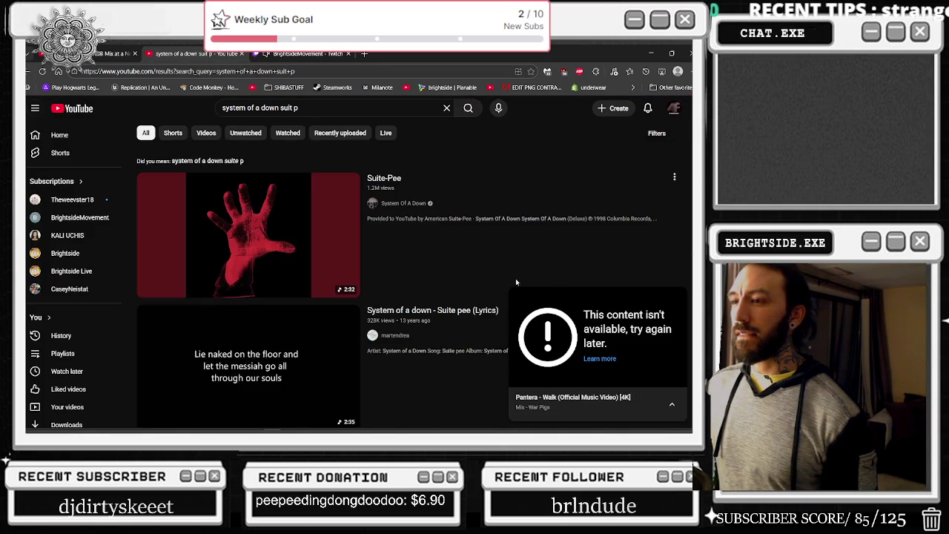
click(176, 429)
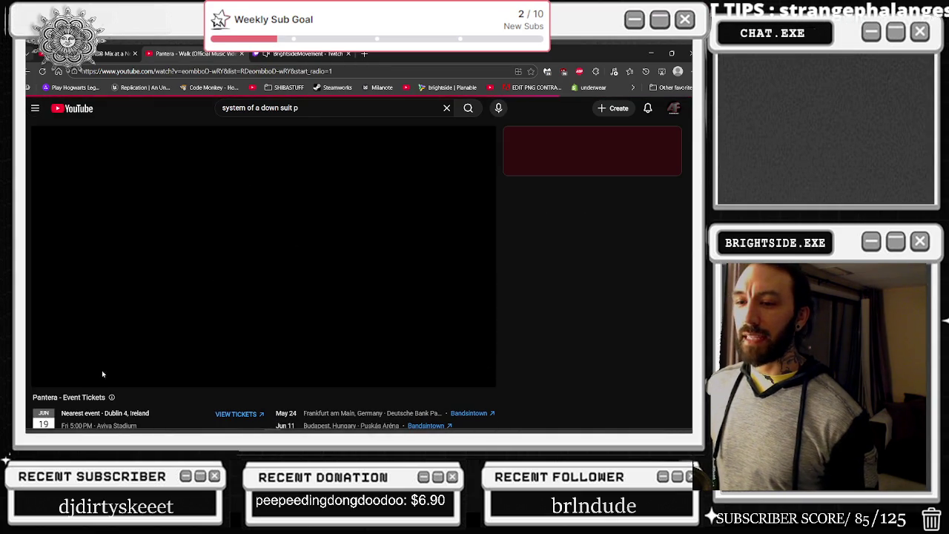
scroll(82, 363, down, 3)
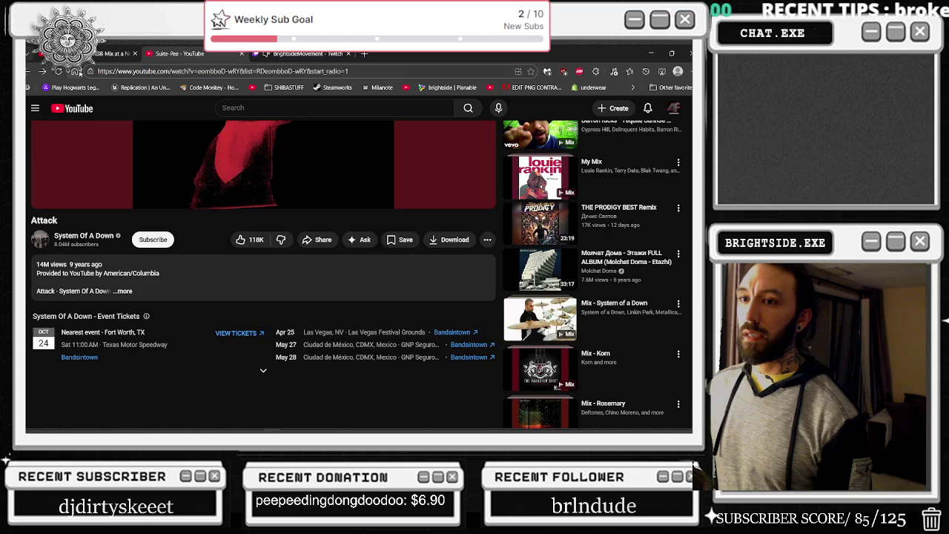
click(36, 69)
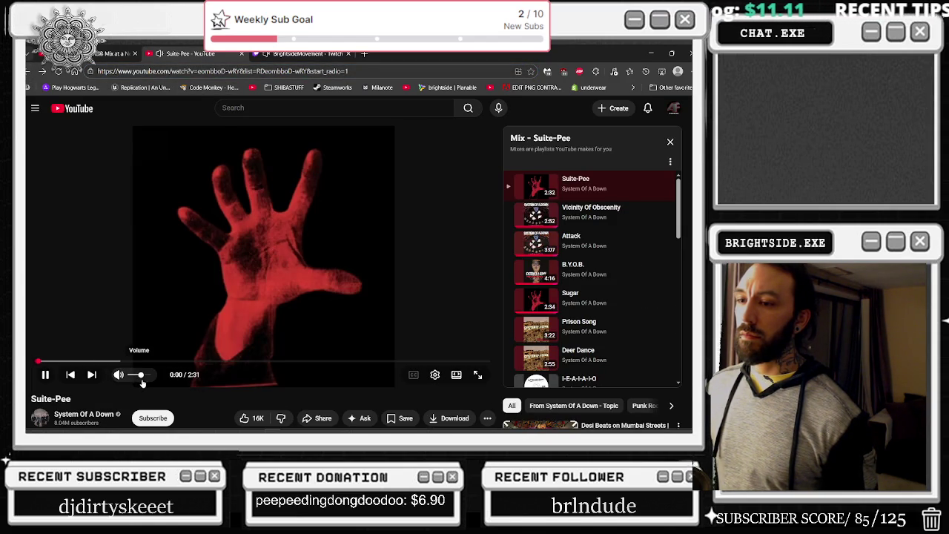
scroll(185, 393, down, 5)
scroll(223, 296, up, 4)
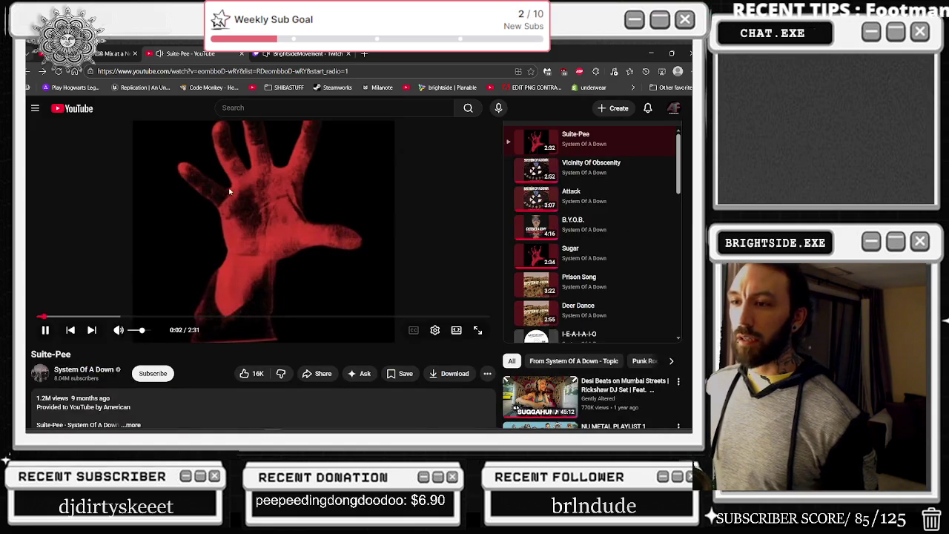
click(222, 245)
click(261, 230)
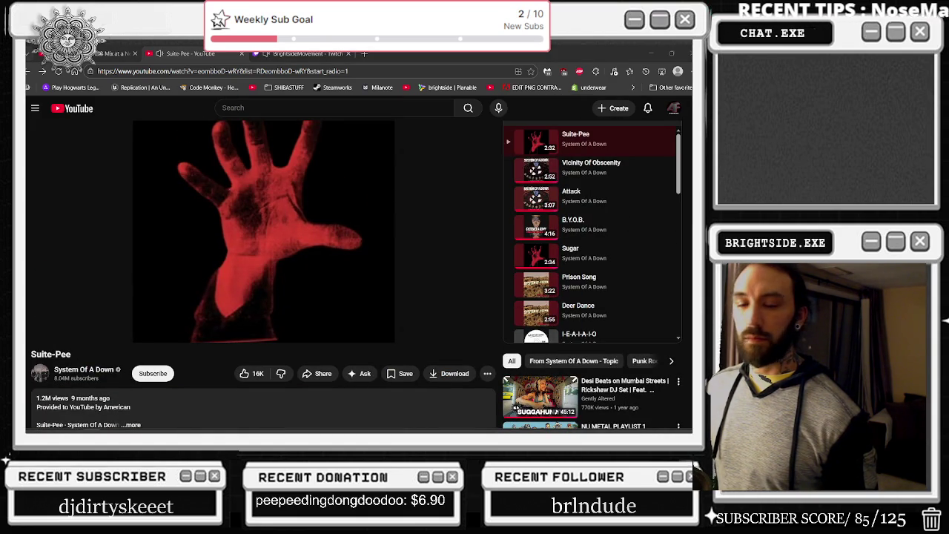
Step: Return to the Unreal Engine editor while Suite-Pee keeps playing
mouse_move(147, 338)
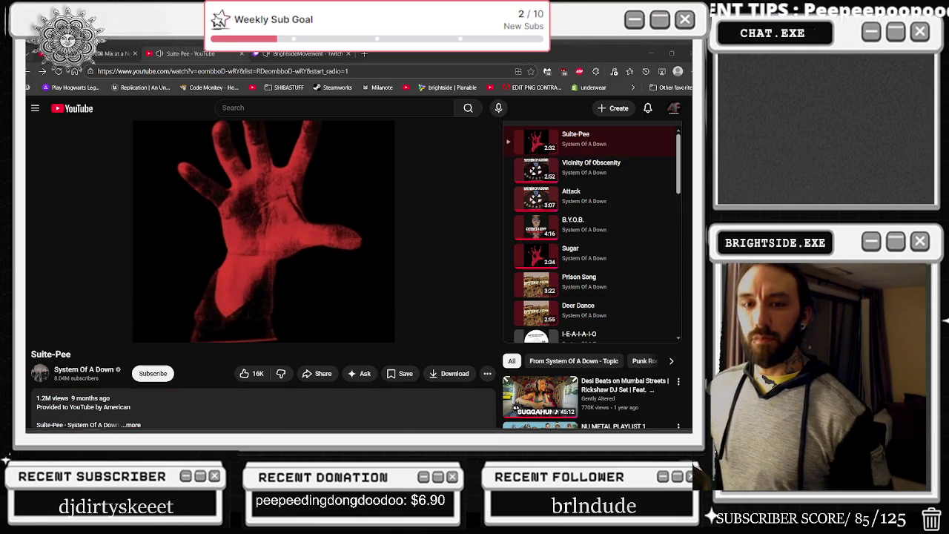
mouse_move(352, 211)
click(445, 70)
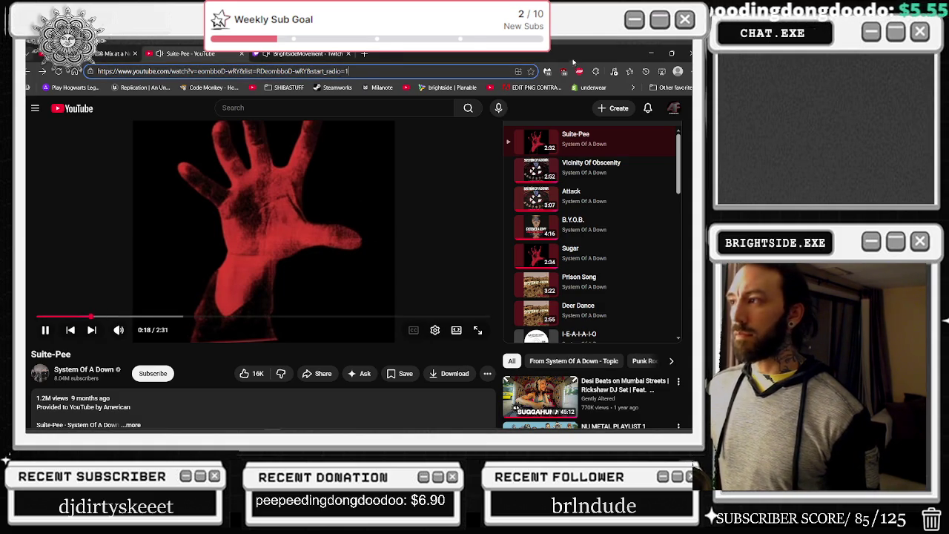
key(alt+Tab)
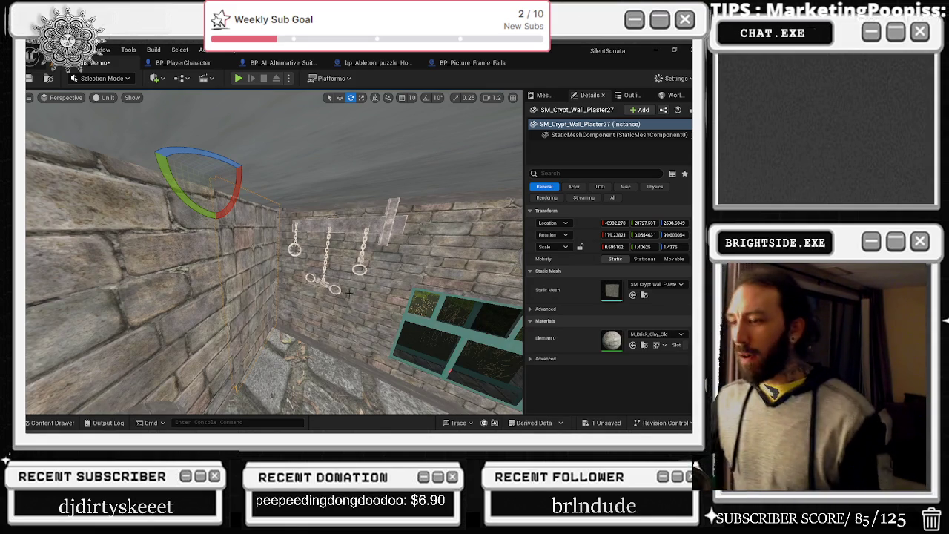
Step: Fly into the carpeted room and select SM_Wall_Floor_Trim4 by the stone wall
mouse_move(362, 288)
mouse_down()
mouse_move(229, 241)
mouse_move(220, 201)
mouse_move(386, 310)
mouse_move(334, 279)
mouse_up()
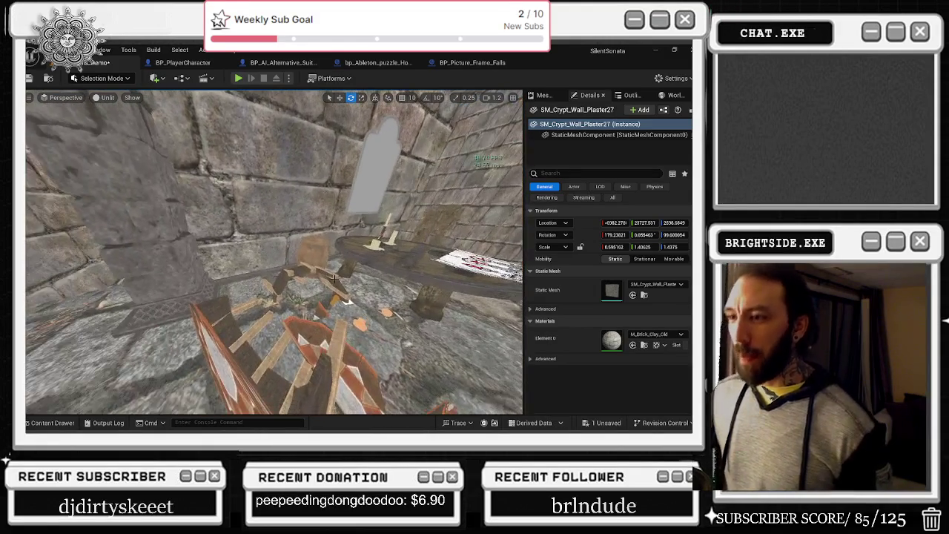
click(266, 268)
mouse_move(267, 268)
mouse_down()
mouse_move(400, 411)
mouse_move(281, 201)
mouse_move(243, 269)
mouse_up()
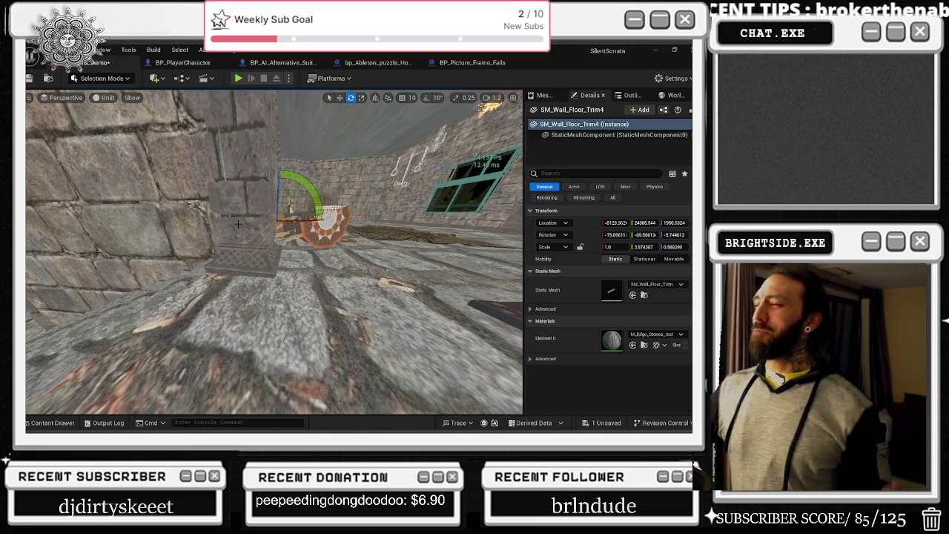
Step: Alt-drag a copy of the floor trim (SM_Wall_Floor_Trim9) up the stone wall
mouse_move(309, 277)
mouse_down()
mouse_move(259, 276)
mouse_move(308, 278)
mouse_up()
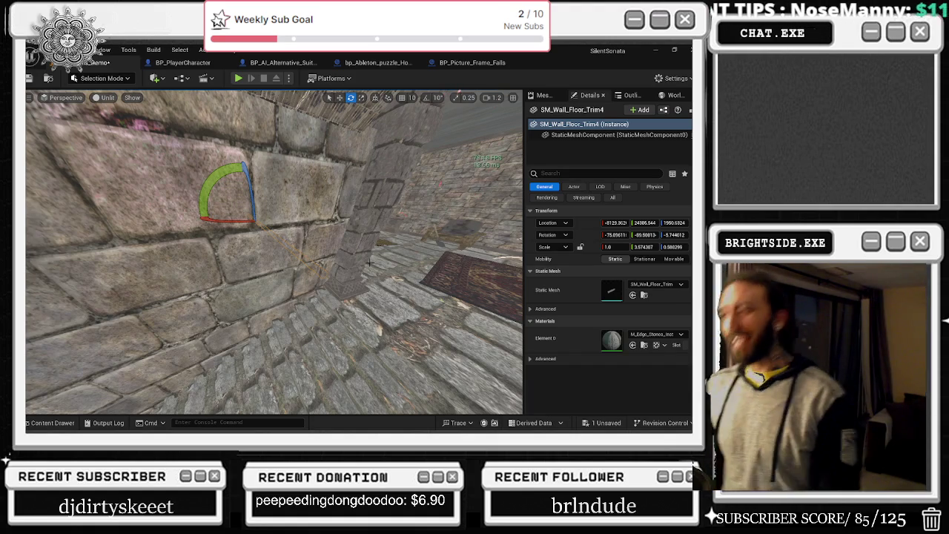
mouse_move(323, 276)
mouse_down()
mouse_move(312, 252)
mouse_move(326, 237)
mouse_move(315, 249)
mouse_move(323, 275)
mouse_up()
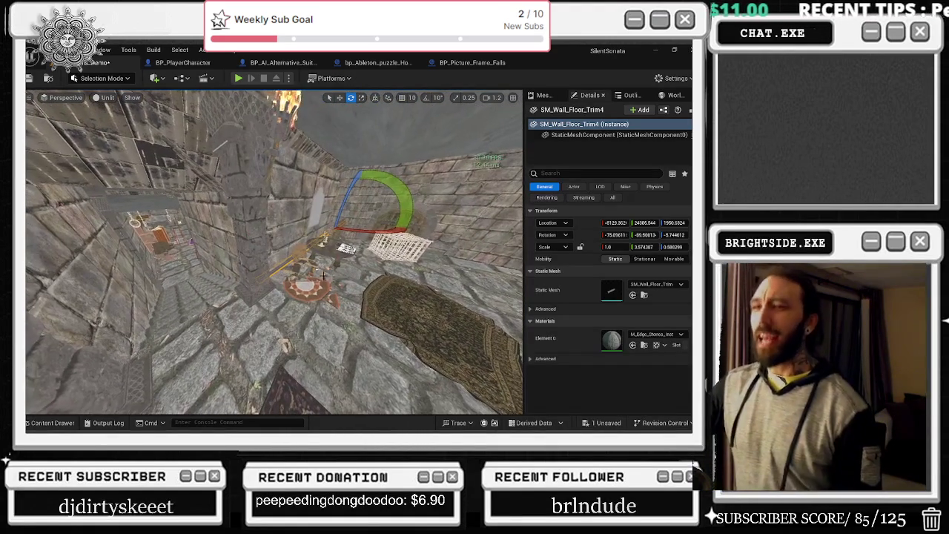
key(w)
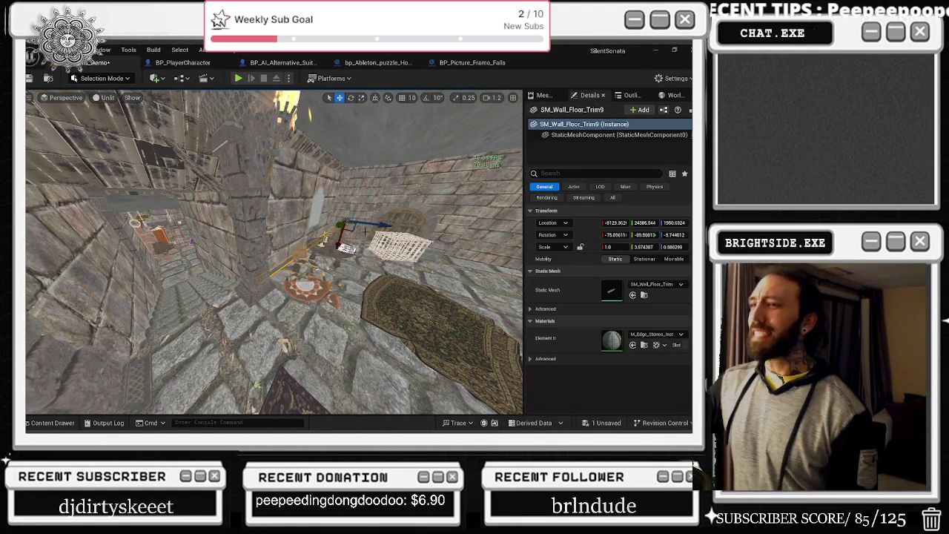
drag(342, 253, 346, 203)
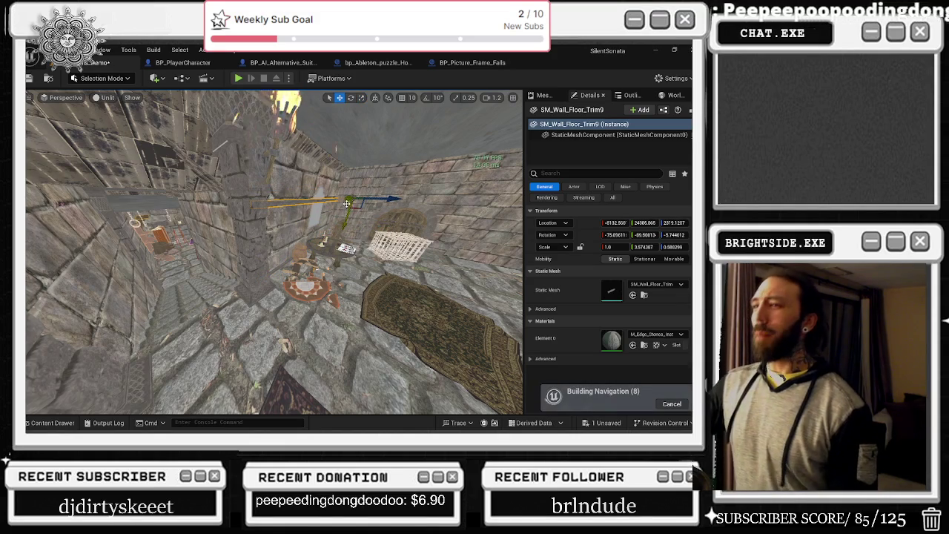
Step: Slide the trim toward the top of the wall and turn it about 90 degrees
key(e)
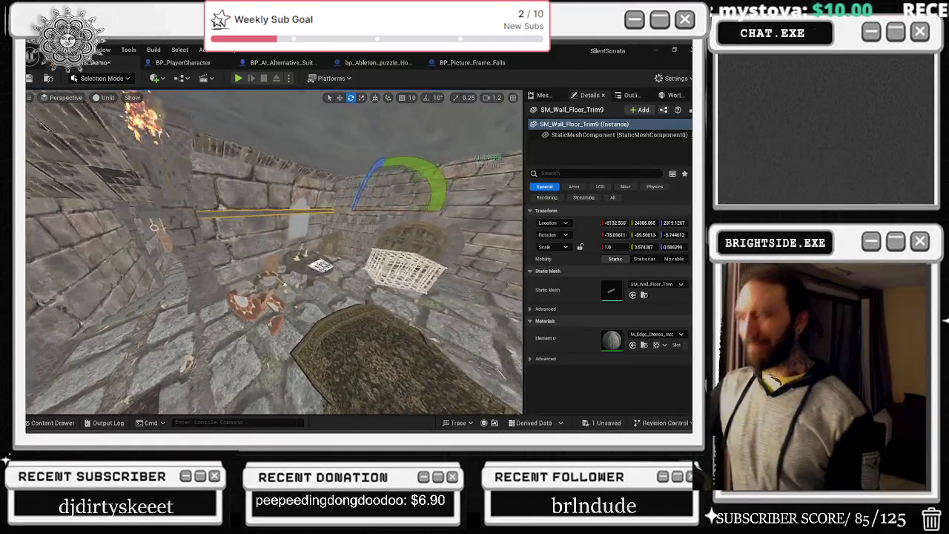
key(w)
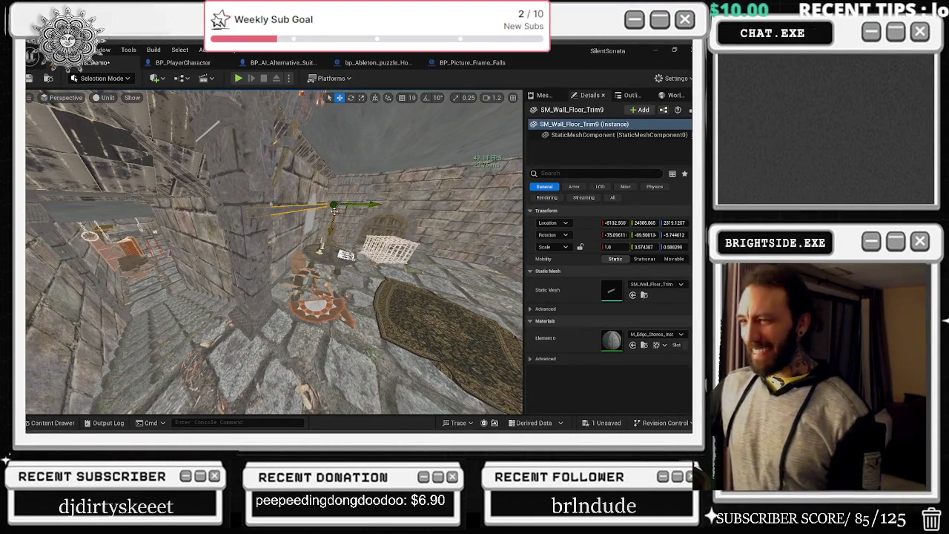
mouse_move(334, 205)
mouse_down()
mouse_move(244, 222)
mouse_move(274, 241)
mouse_move(276, 286)
mouse_move(245, 337)
mouse_move(230, 212)
mouse_up()
key(e)
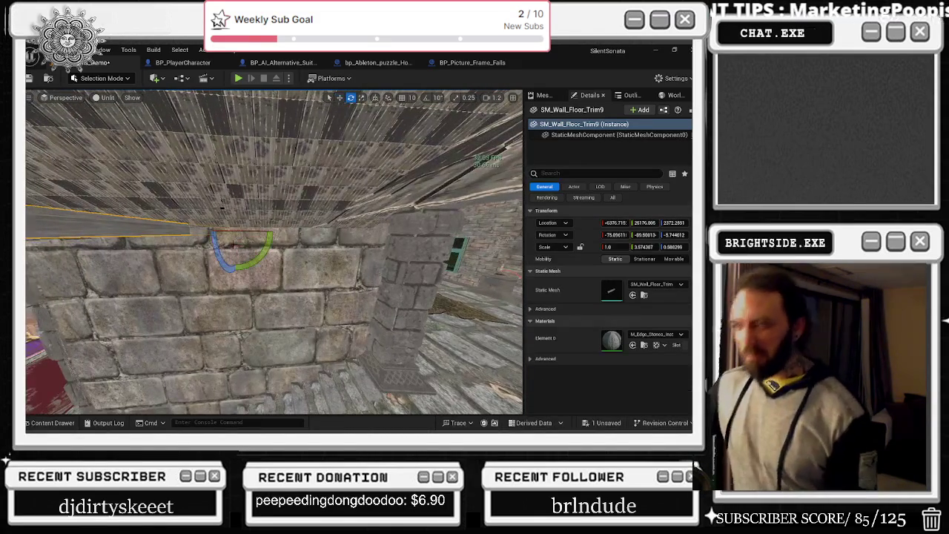
drag(235, 233, 211, 258)
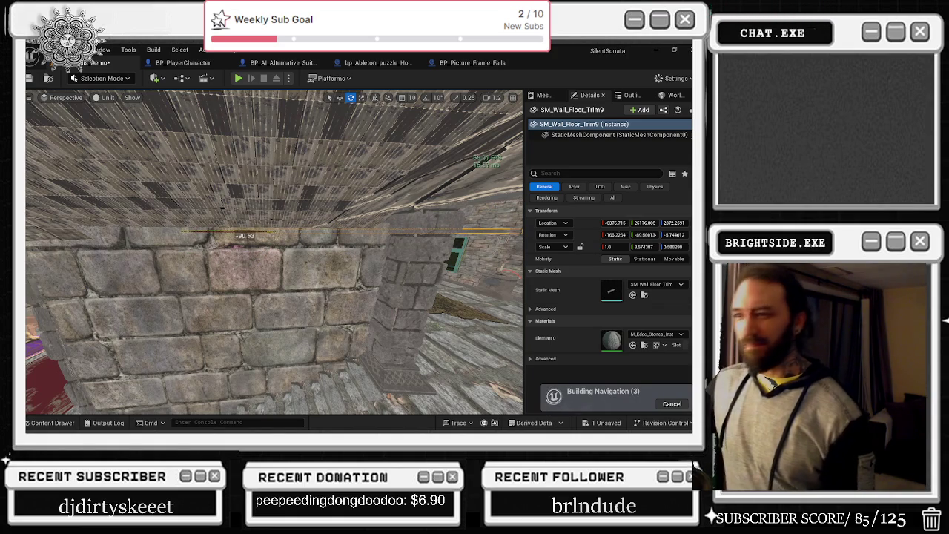
Step: Align SM_Wall_Floor_Trim9 along the wall's top edge and frame the view on it
key(r)
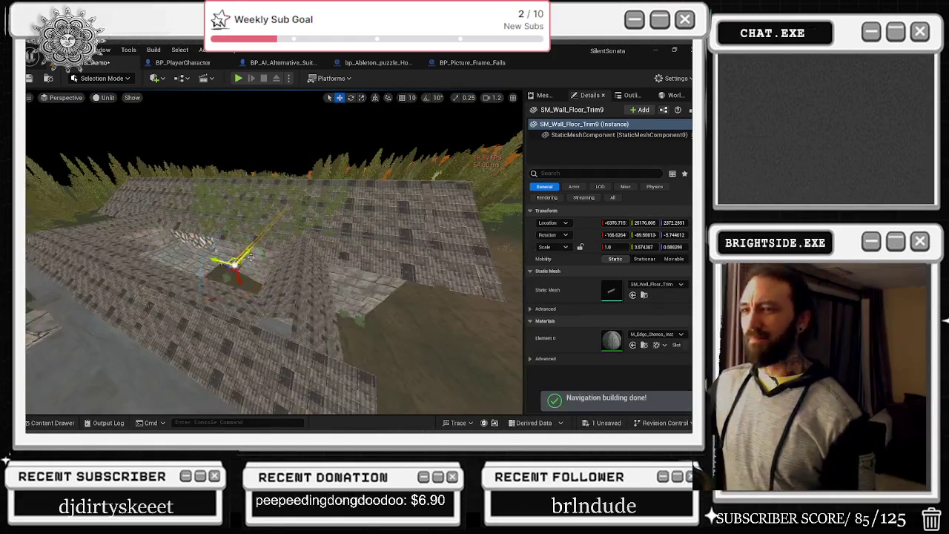
key(w)
drag(220, 263, 261, 264)
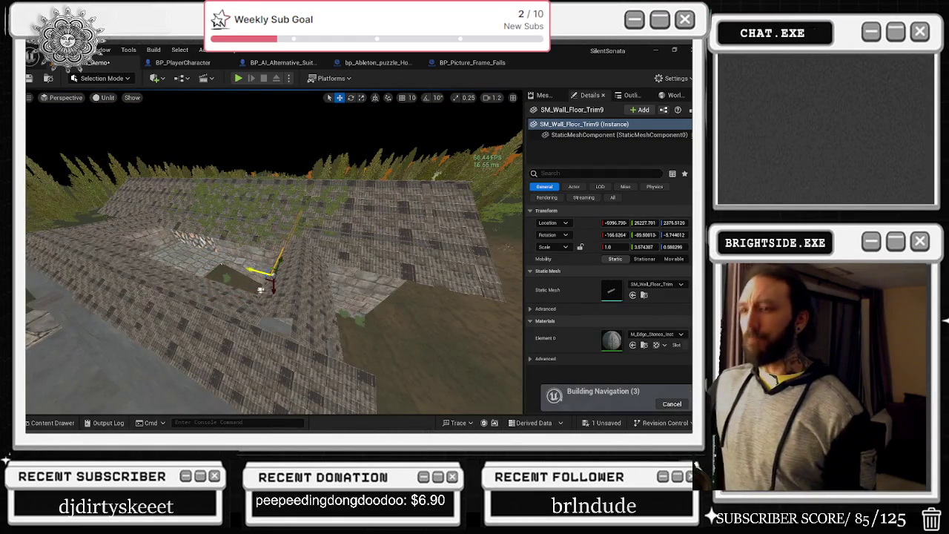
key(f)
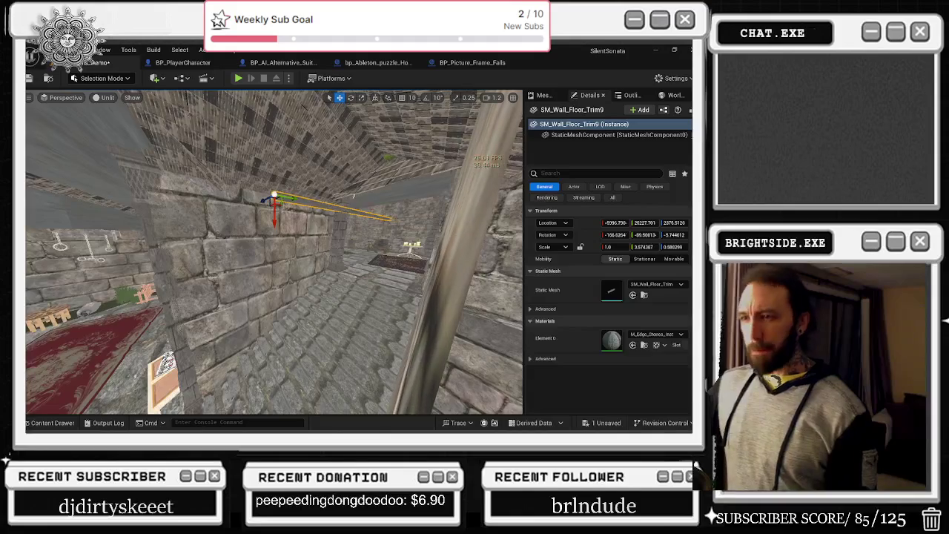